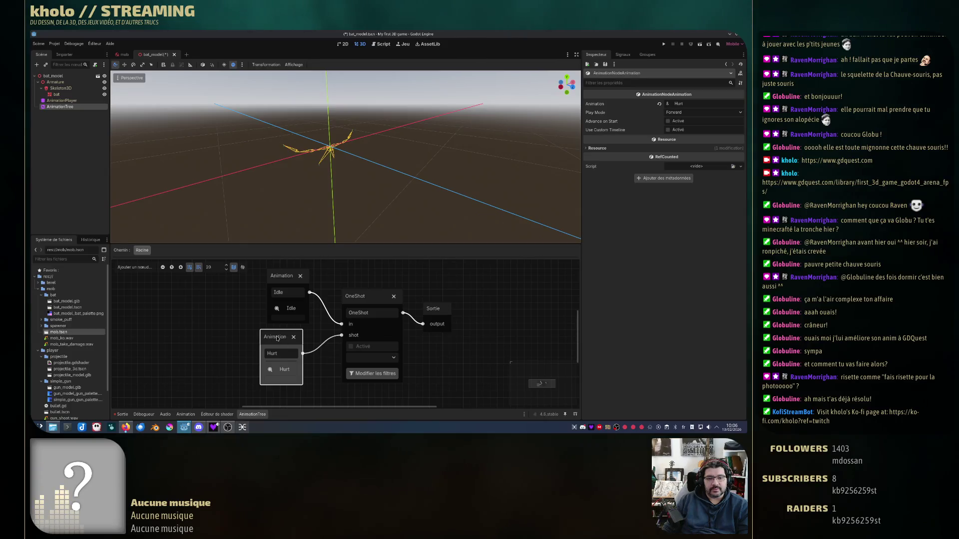
# - Select the AnimationPlayer to show the bat model's RESET animation timeline
pyautogui.click(62, 101)
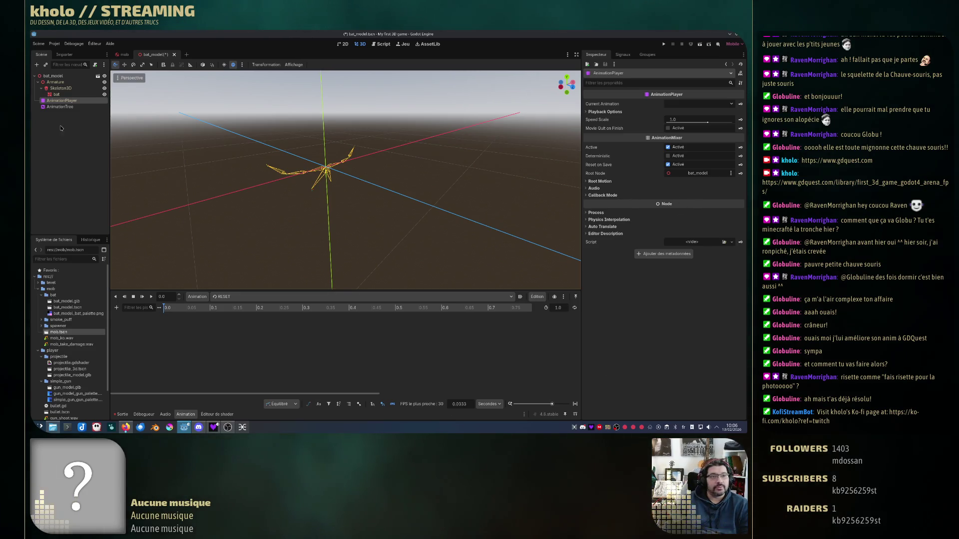
# - Add a RESET track keying the bat mesh's material albedo colour
pyautogui.click(62, 95)
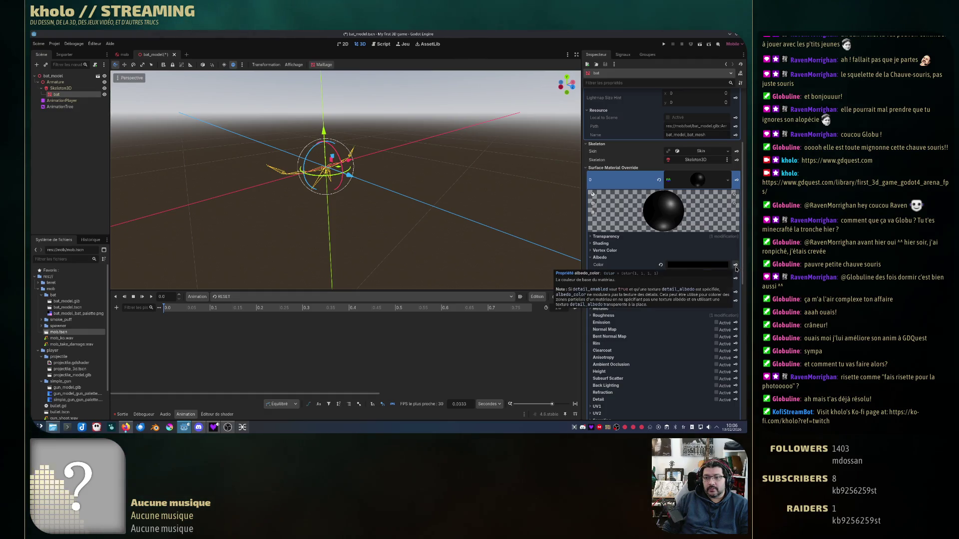
pyautogui.click(703, 267)
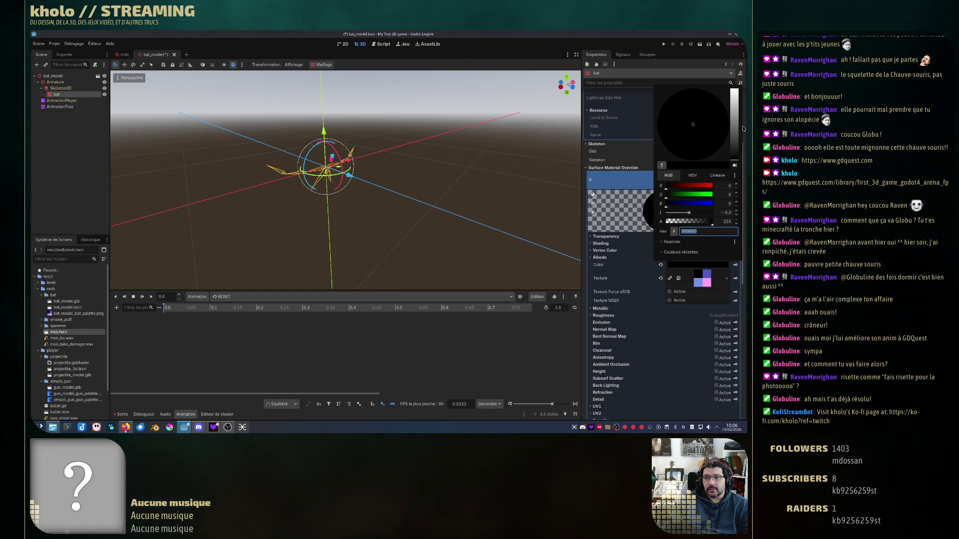
pyautogui.moveTo(734, 129); pyautogui.dragTo(734, 90)
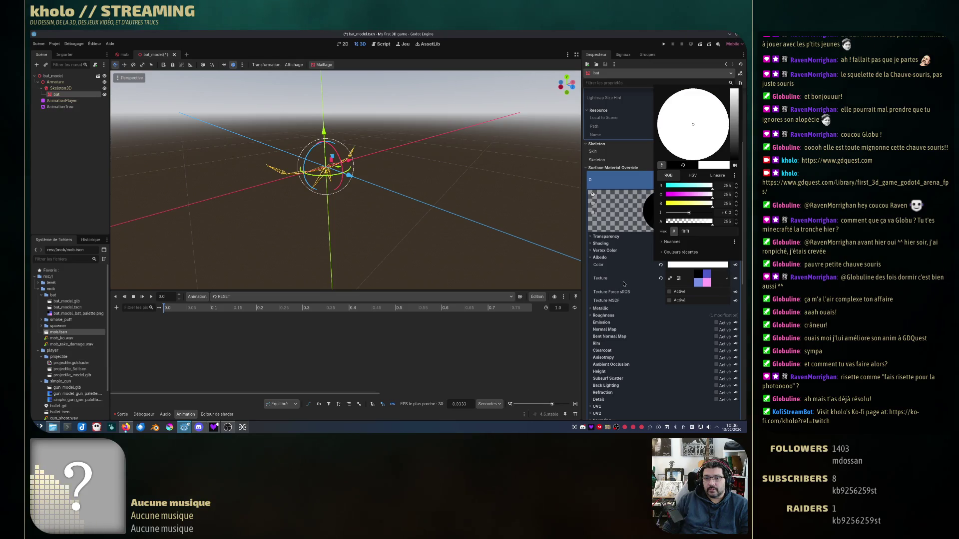
pyautogui.press('Escape')
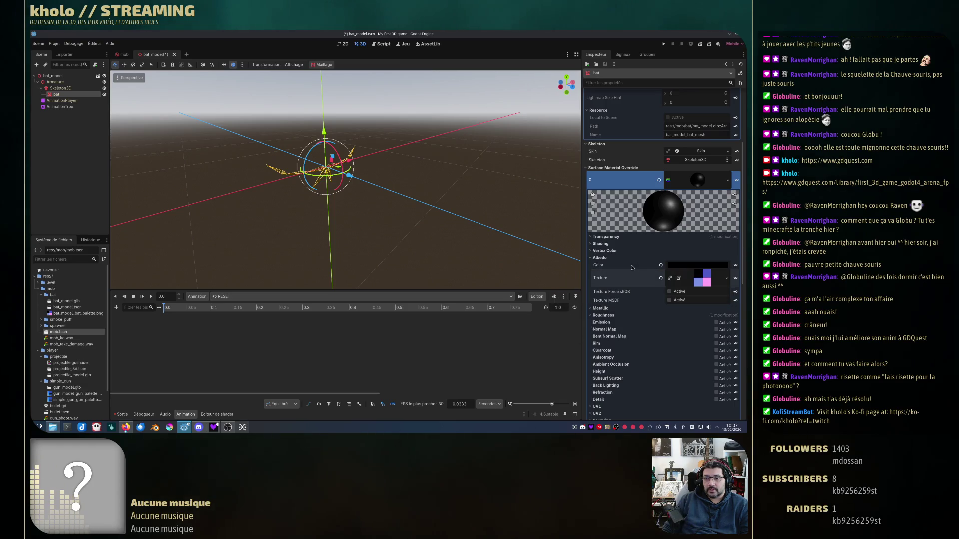
pyautogui.click(735, 265)
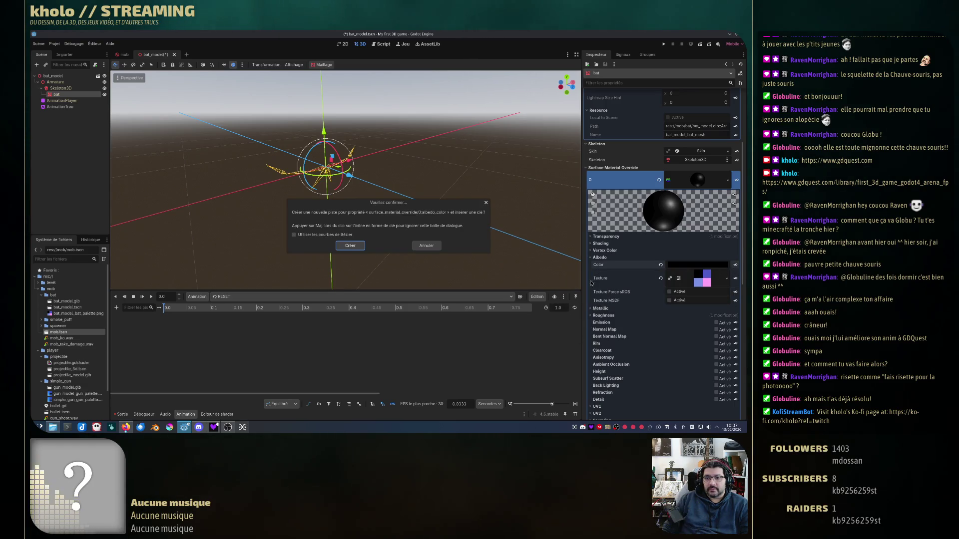
pyautogui.click(350, 246)
pyautogui.click(165, 326)
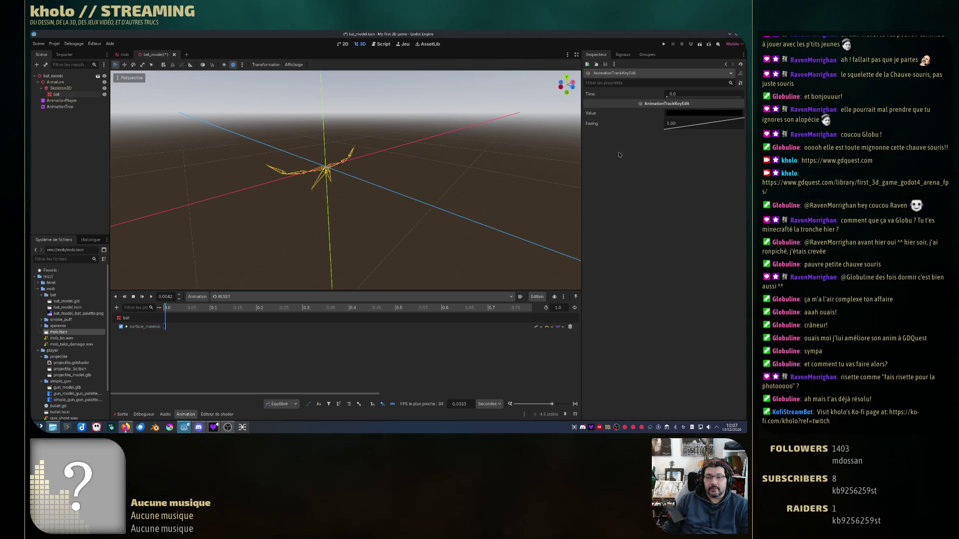
# - Set the albedo colour key's value to white
pyautogui.click(696, 114)
pyautogui.moveTo(743, 196); pyautogui.dragTo(740, 123)
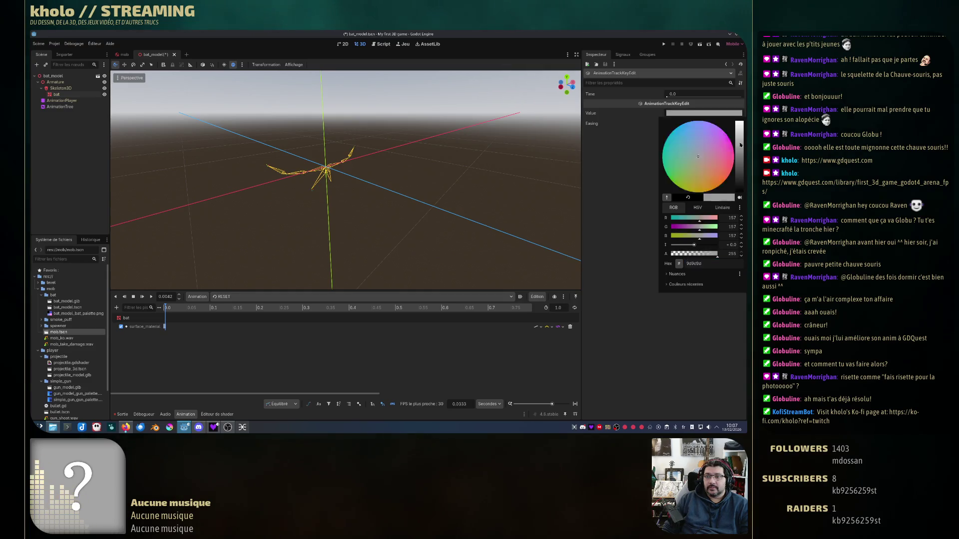
pyautogui.click(358, 356)
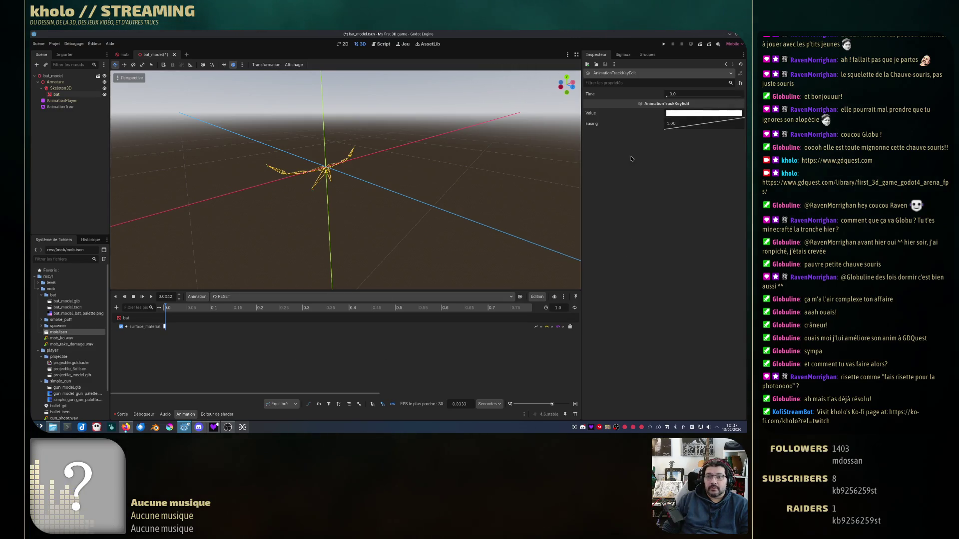
# - Reselect the bat mesh and collapse its material and mesh properties
pyautogui.click(56, 94)
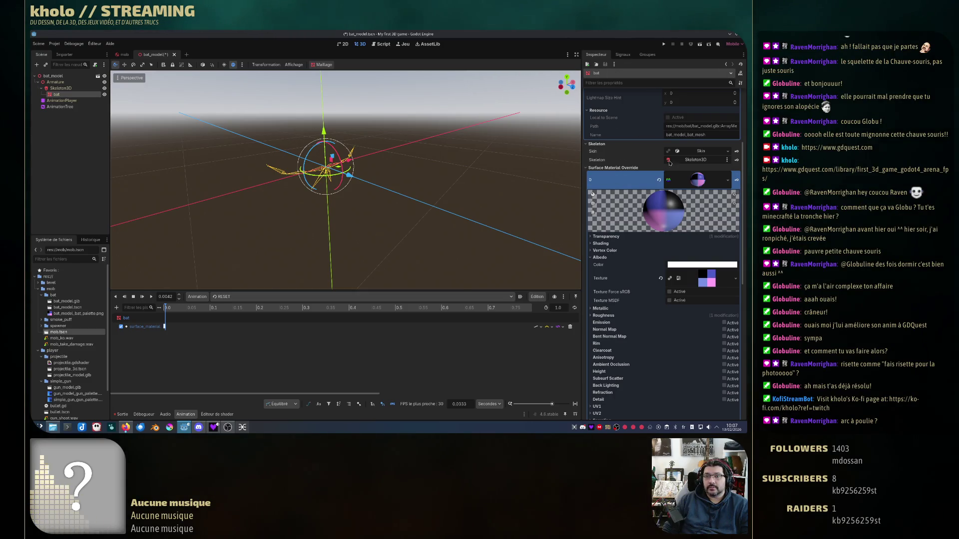
pyautogui.click(692, 180)
pyautogui.click(691, 104)
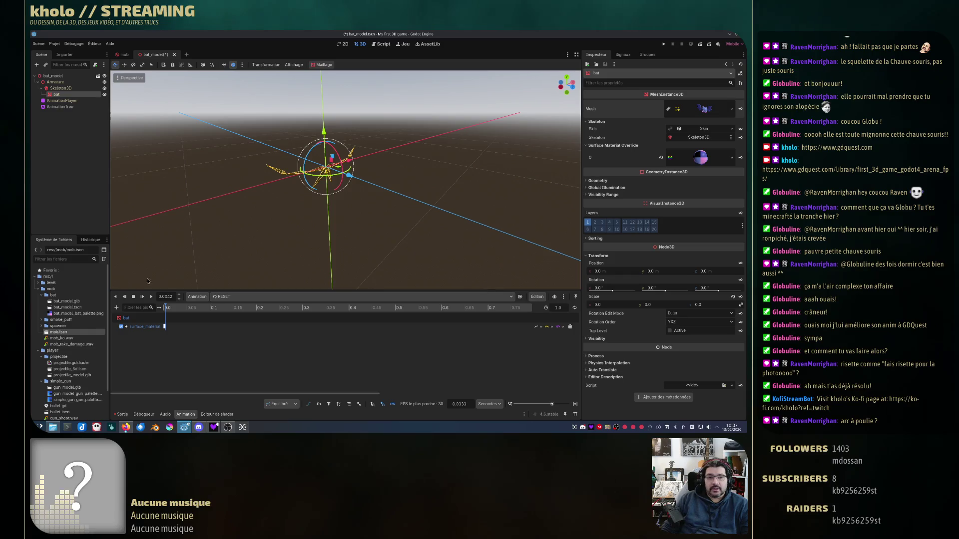
# - Key the bat's scale at time 0 with value 1 in RESET, then load Idle
pyautogui.click(741, 297)
pyautogui.click(350, 246)
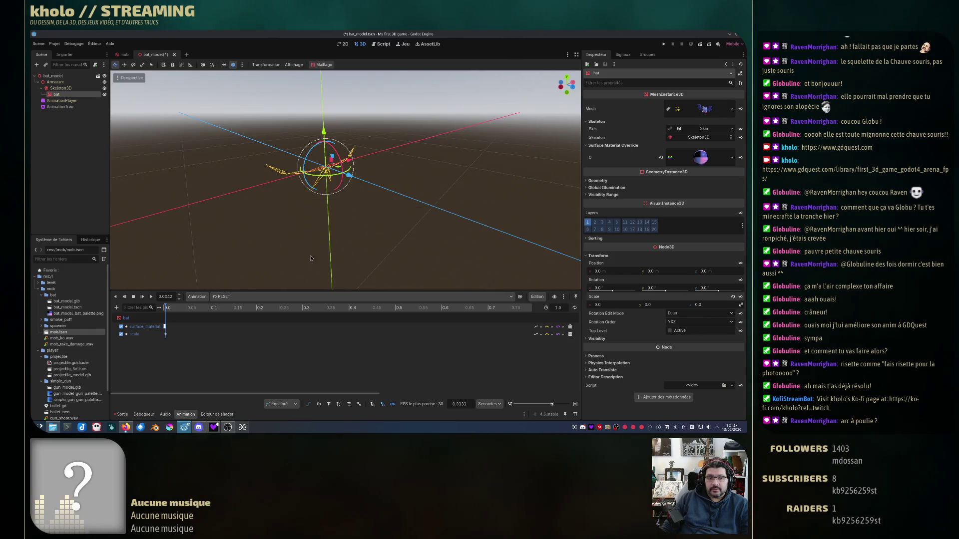
pyautogui.click(165, 335)
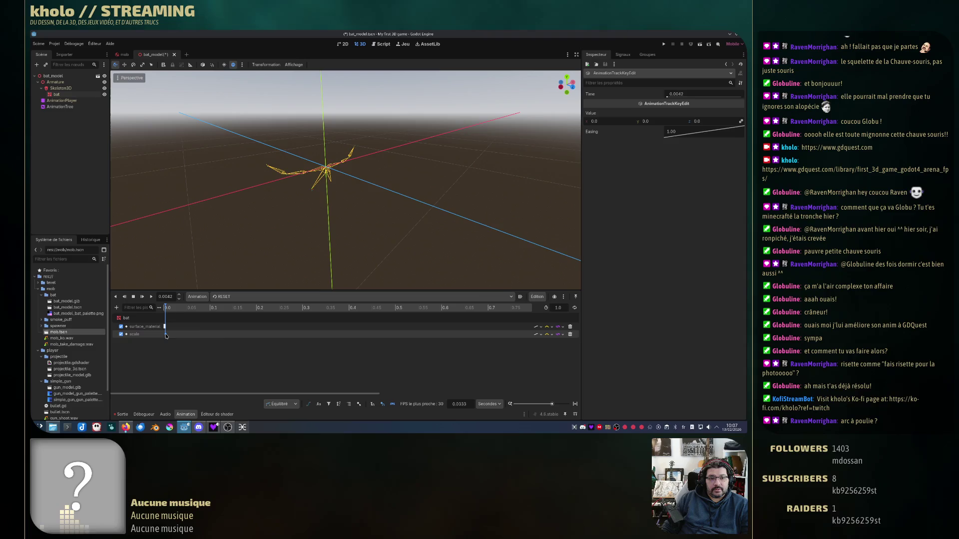
pyautogui.click(692, 94)
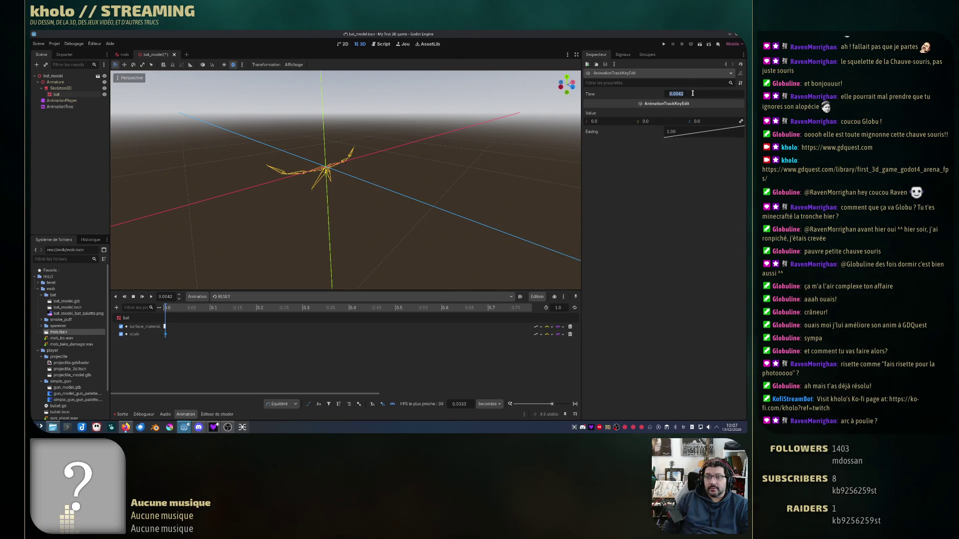
pyautogui.write('0')
pyautogui.press('Return')
pyautogui.click(604, 121)
pyautogui.write('1')
pyautogui.press('Return')
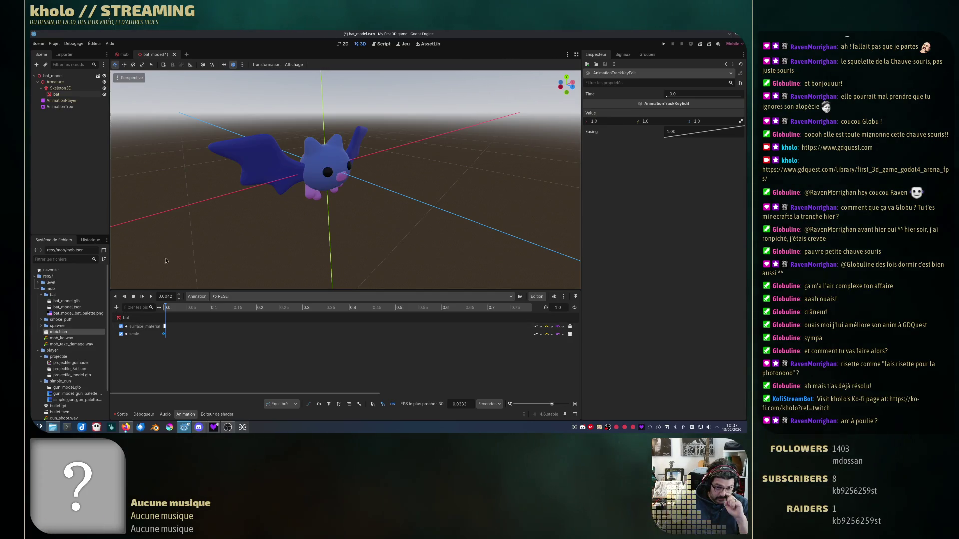
pyautogui.click(233, 297)
pyautogui.click(233, 314)
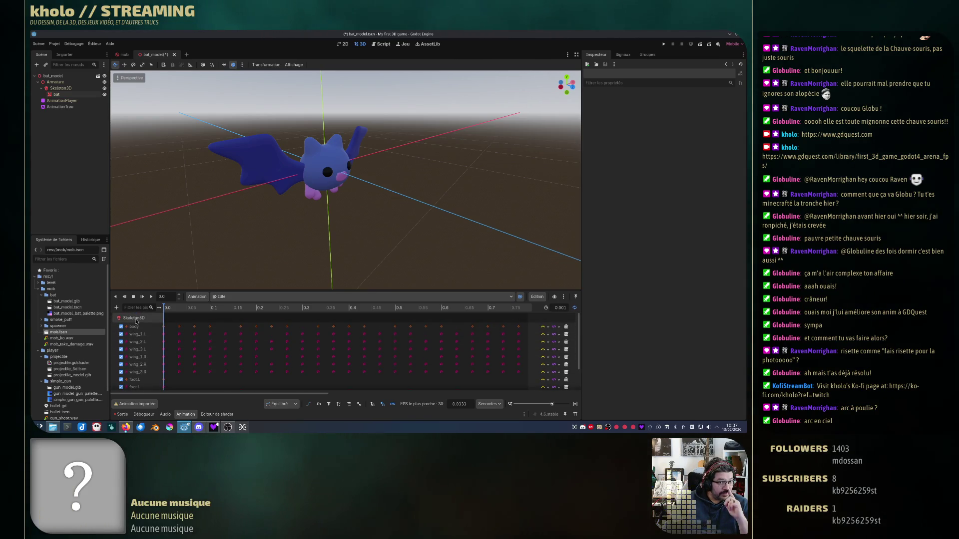
pyautogui.scroll(-2, 180, 330)
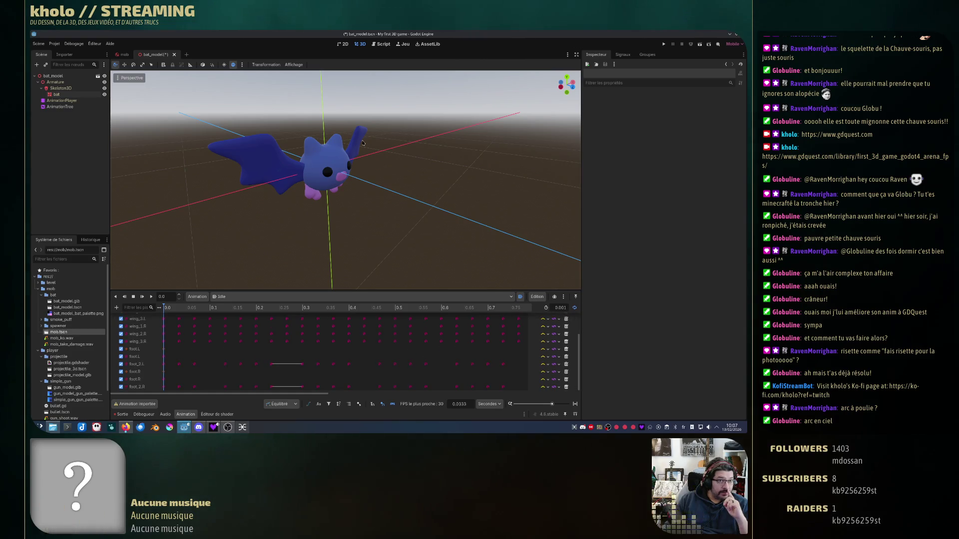
pyautogui.scroll(2, 135, 372)
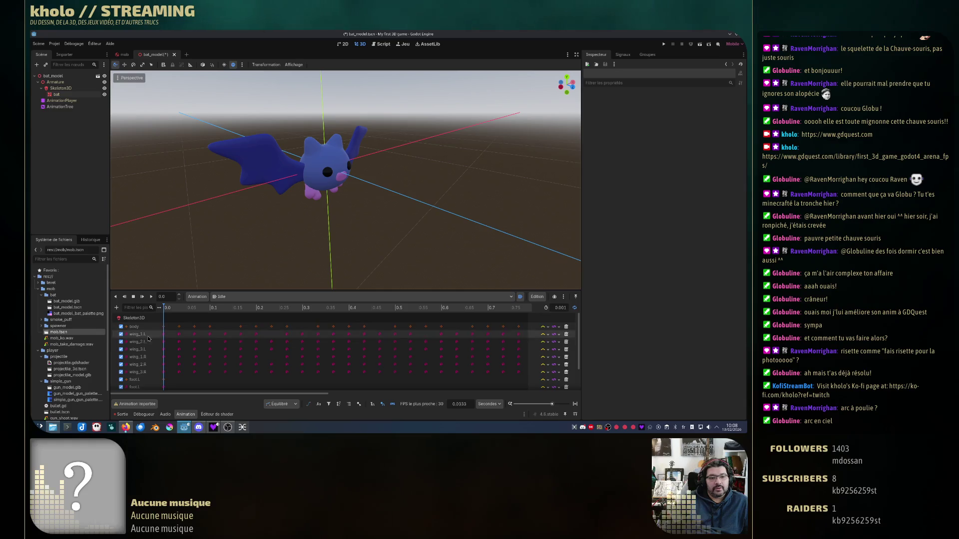
pyautogui.click(198, 297)
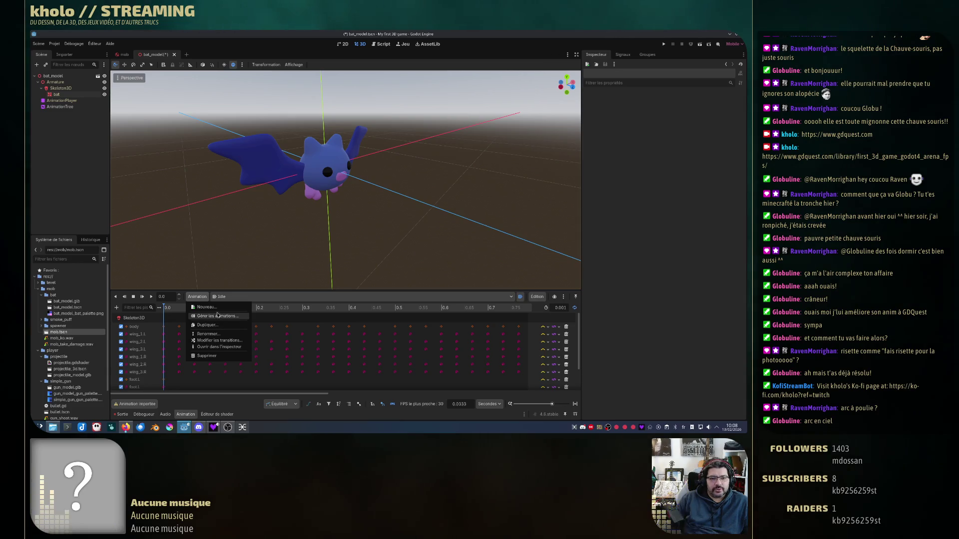
# - In RESET, create a scale track for the Skeleton3D node, then select AnimationTree
pyautogui.click(222, 297)
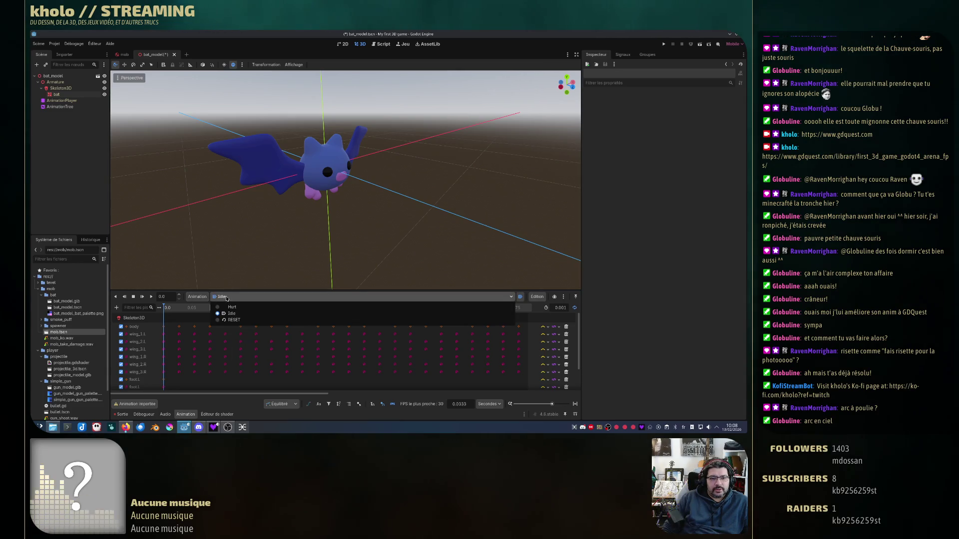
pyautogui.click(235, 320)
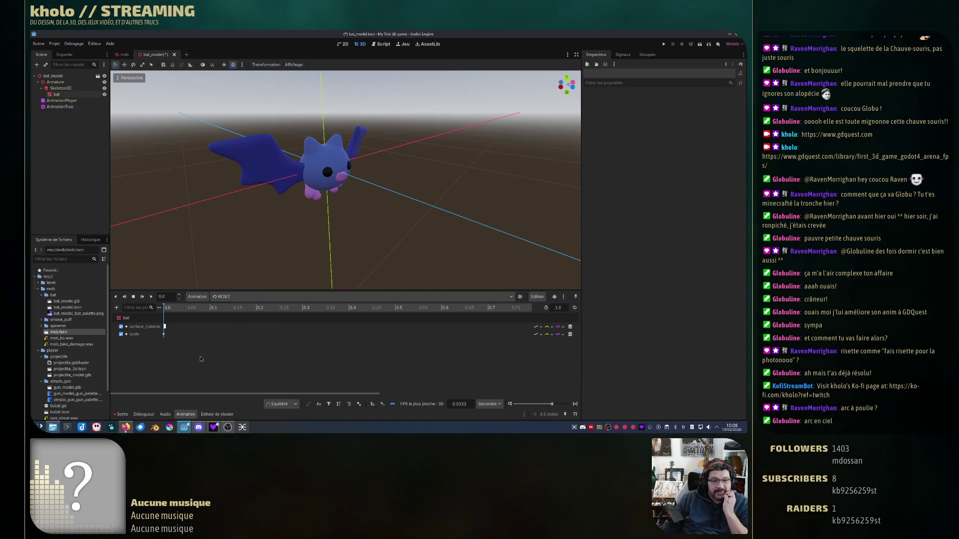
pyautogui.click(61, 88)
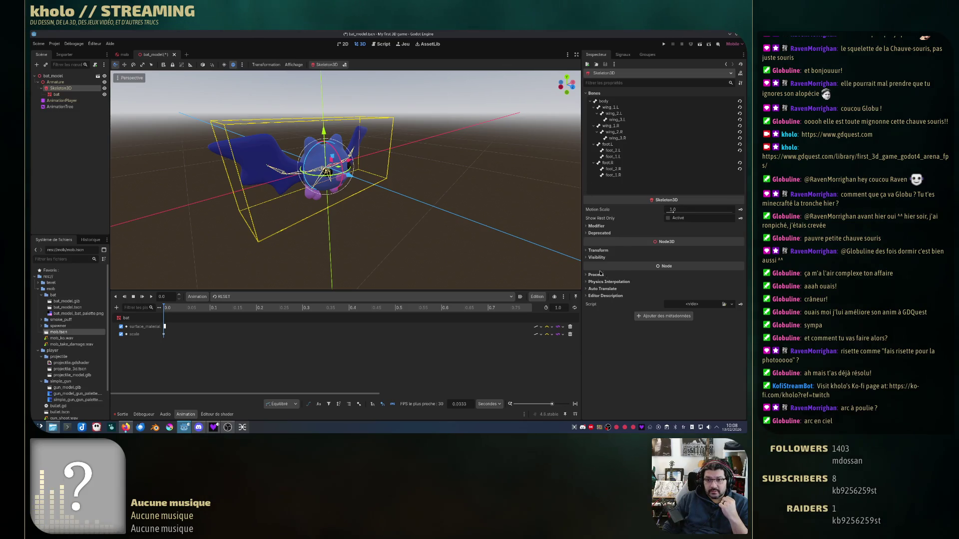
pyautogui.click(598, 250)
pyautogui.click(741, 292)
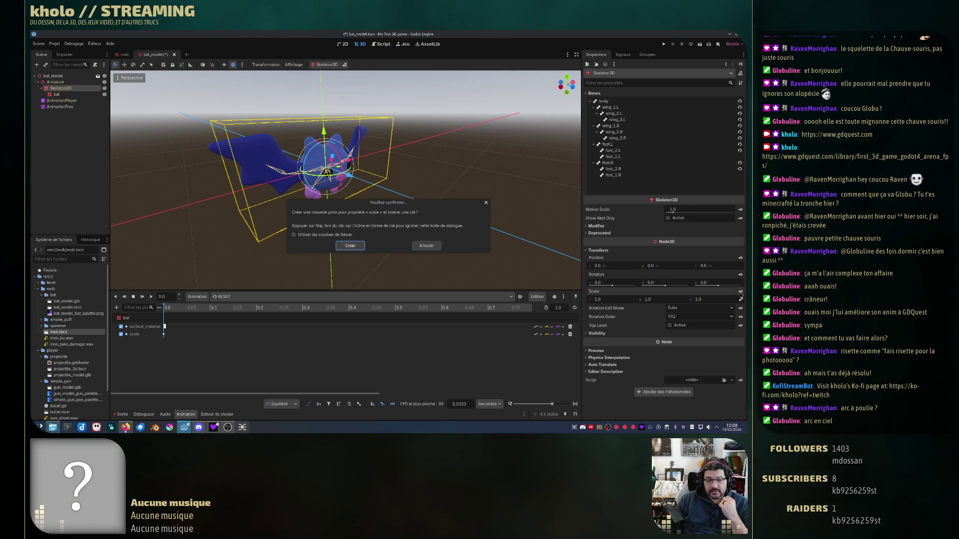
pyautogui.click(350, 246)
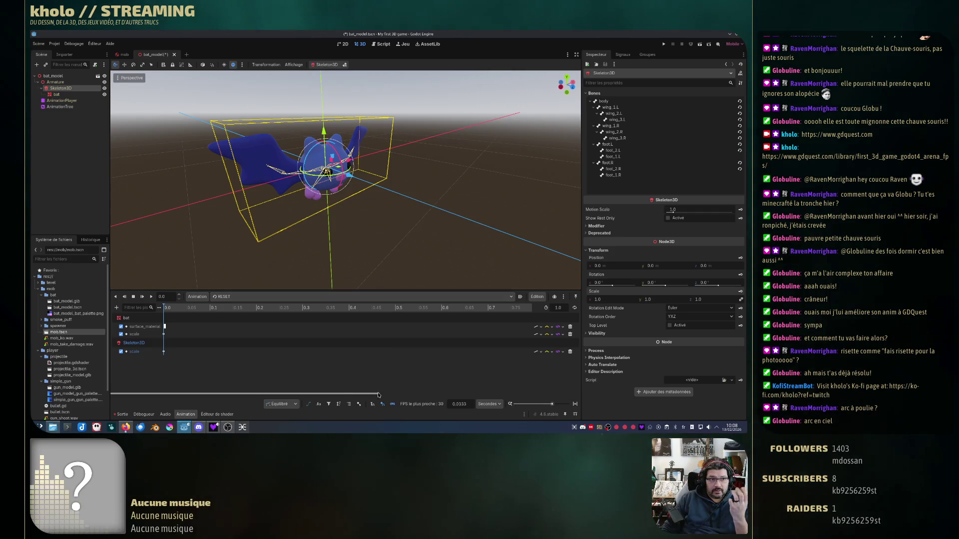
pyautogui.click(64, 107)
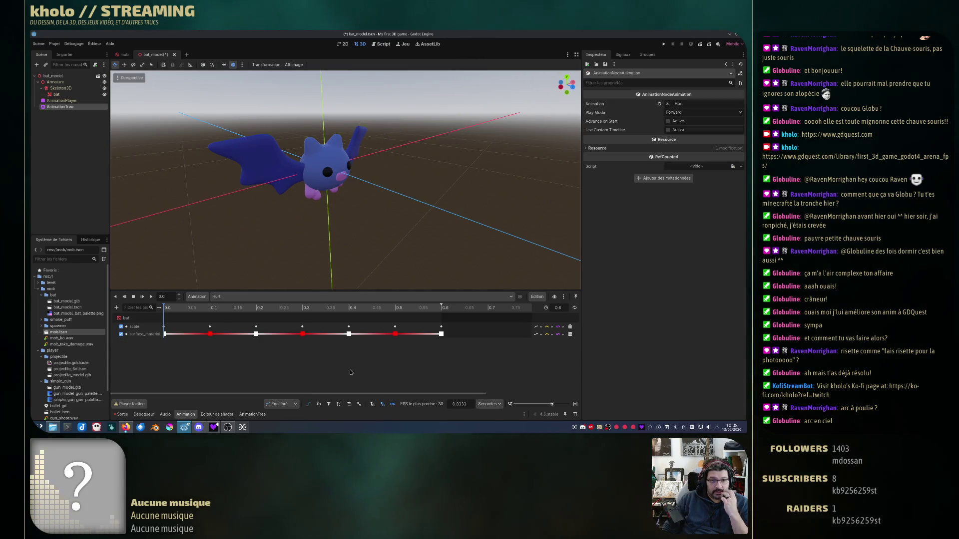
# - Delete the old Idle animation node from the AnimationTree graph
pyautogui.click(262, 415)
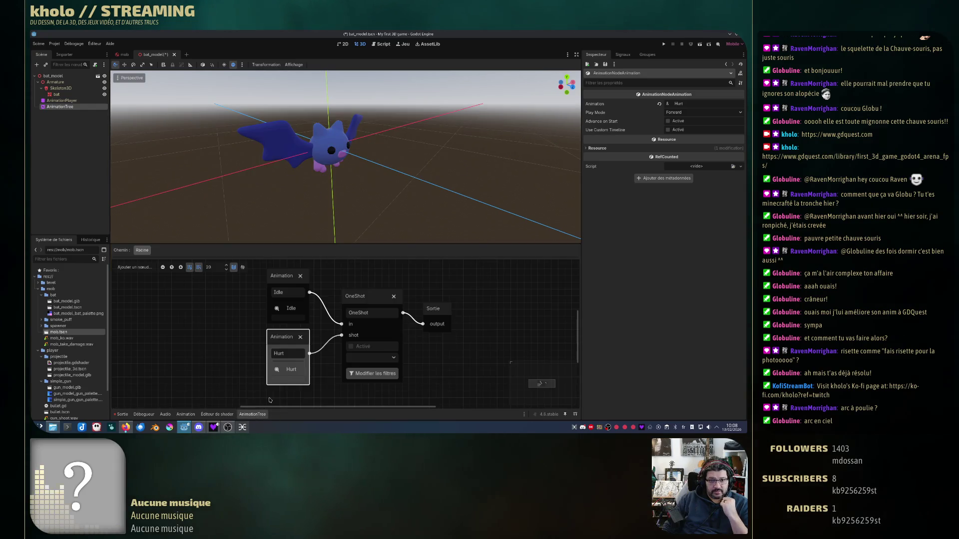
pyautogui.click(288, 284)
pyautogui.moveTo(341, 323); pyautogui.dragTo(313, 296)
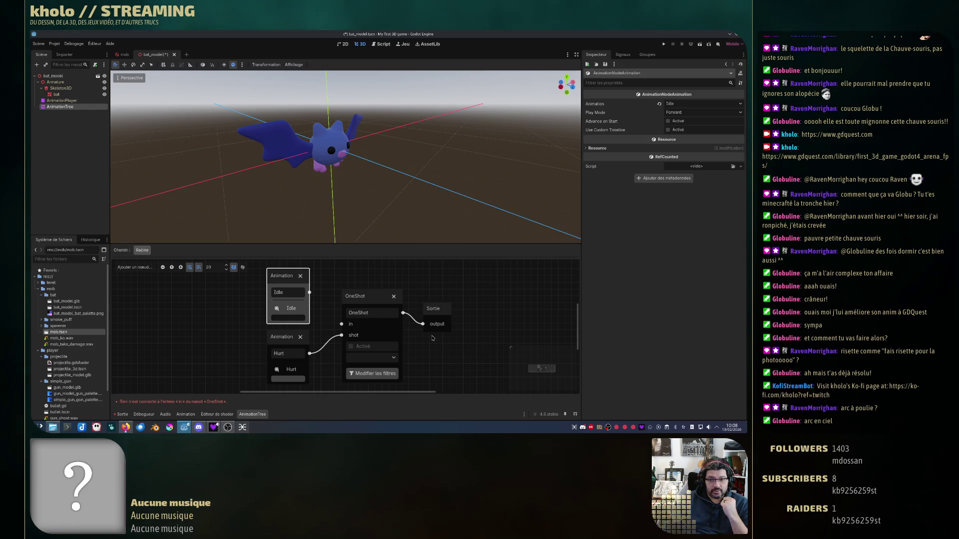
pyautogui.moveTo(423, 325); pyautogui.dragTo(407, 317)
pyautogui.moveTo(309, 293)
pyautogui.mouseDown()
pyautogui.moveTo(378, 298)
pyautogui.moveTo(421, 324)
pyautogui.mouseUp()
pyautogui.click(300, 276)
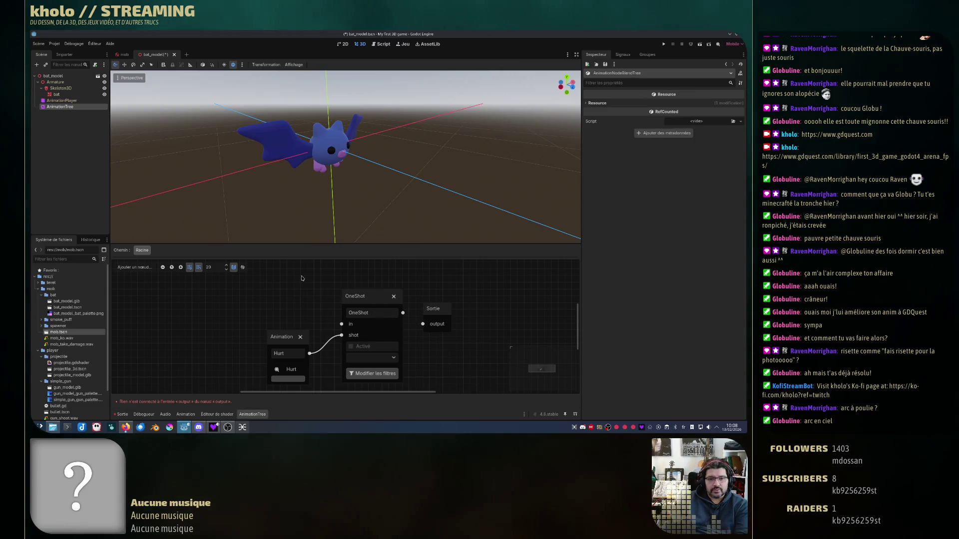
# - Add a new Animation node playing Idle and name it 'Idle'
pyautogui.rightClick(288, 335)
pyautogui.click(300, 340)
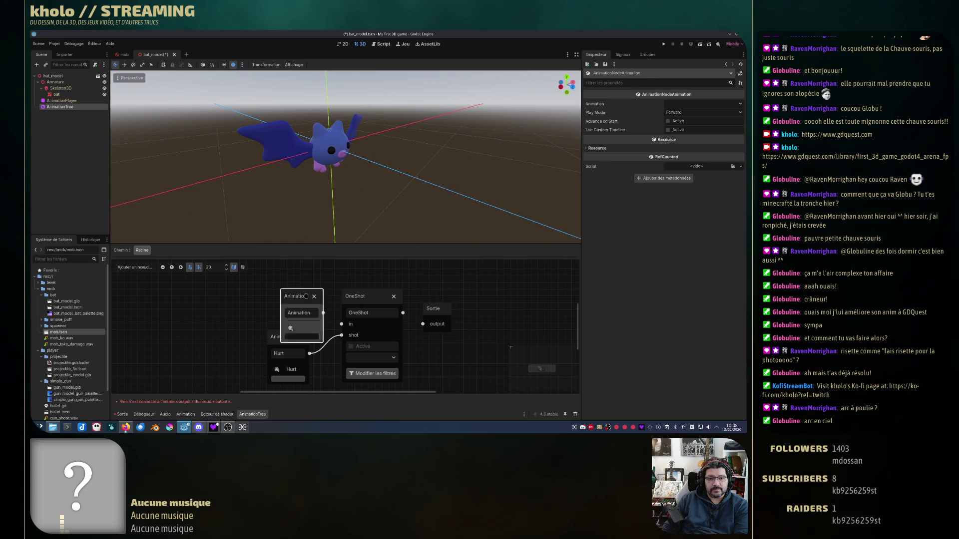
pyautogui.moveTo(300, 340); pyautogui.dragTo(281, 302)
pyautogui.click(280, 301)
pyautogui.click(279, 313)
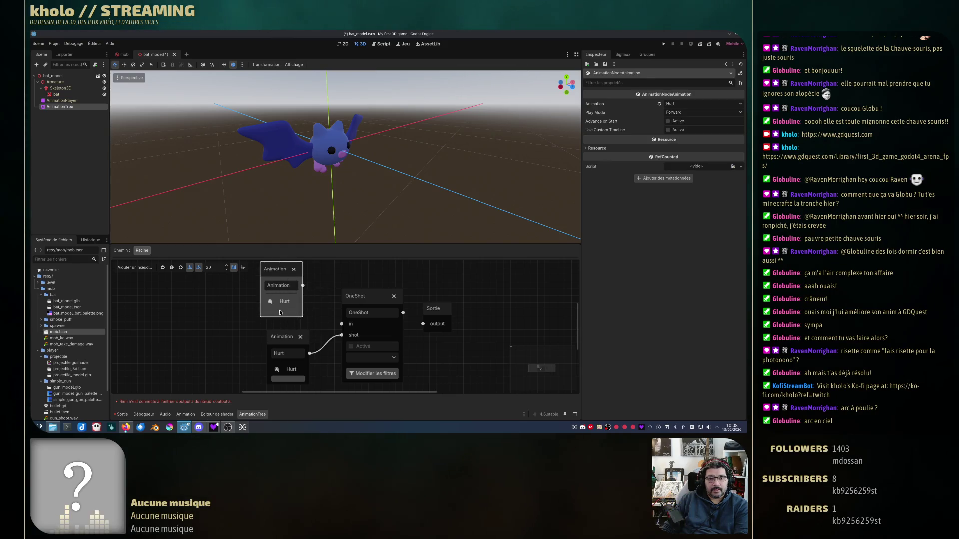
pyautogui.click(281, 301)
pyautogui.click(275, 319)
pyautogui.doubleClick(278, 286)
pyautogui.write('Idle')
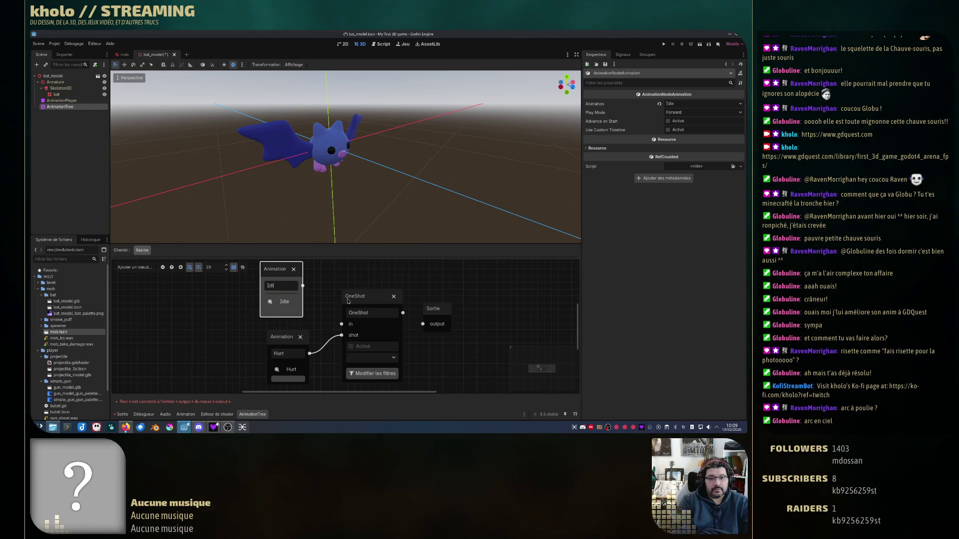
# - Wire Idle into OneShot's in input and OneShot into the output node
pyautogui.moveTo(304, 285); pyautogui.dragTo(342, 324)
pyautogui.moveTo(402, 313)
pyautogui.mouseDown()
pyautogui.moveTo(423, 324)
pyautogui.moveTo(442, 299)
pyautogui.moveTo(470, 294)
pyautogui.mouseUp()
pyautogui.moveTo(403, 313); pyautogui.dragTo(461, 307)
pyautogui.moveTo(303, 286); pyautogui.dragTo(342, 324)
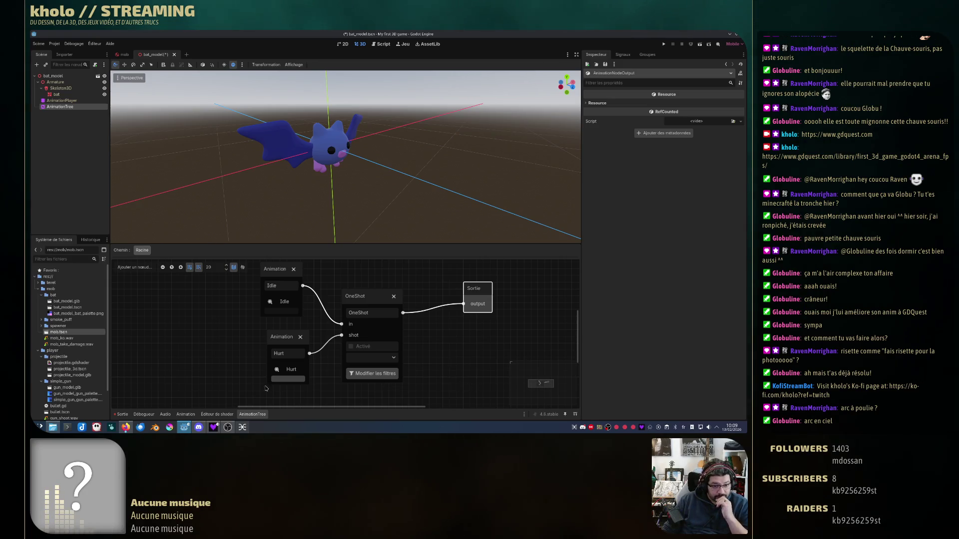
# - Check the viewport view and display menus, return to the timeline, then switch to mob.tscn
pyautogui.click(118, 78)
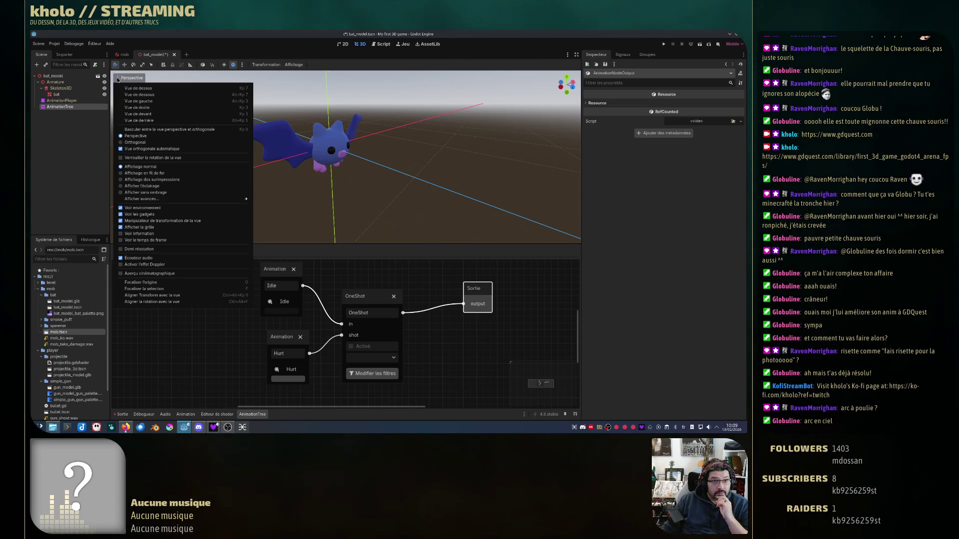
pyautogui.click(118, 78)
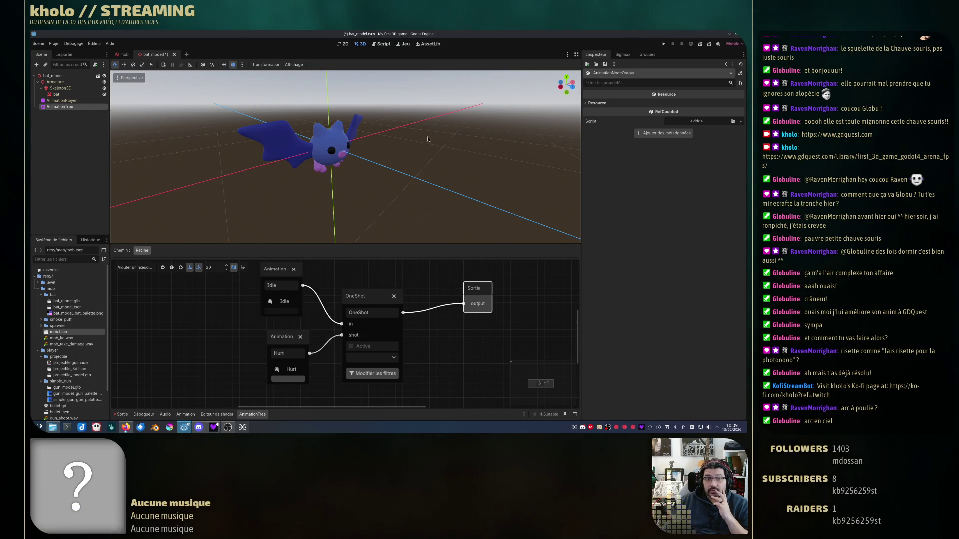
pyautogui.click(290, 64)
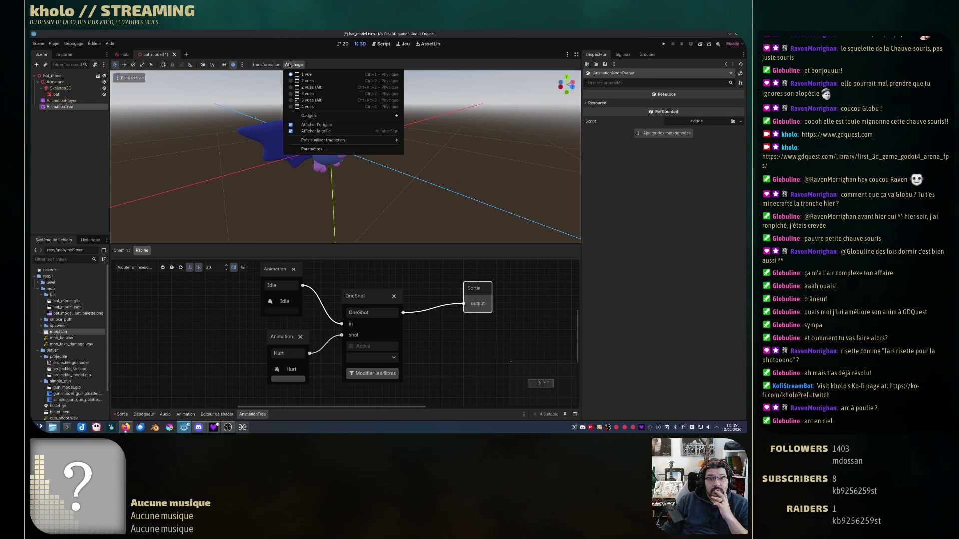
pyautogui.click(291, 65)
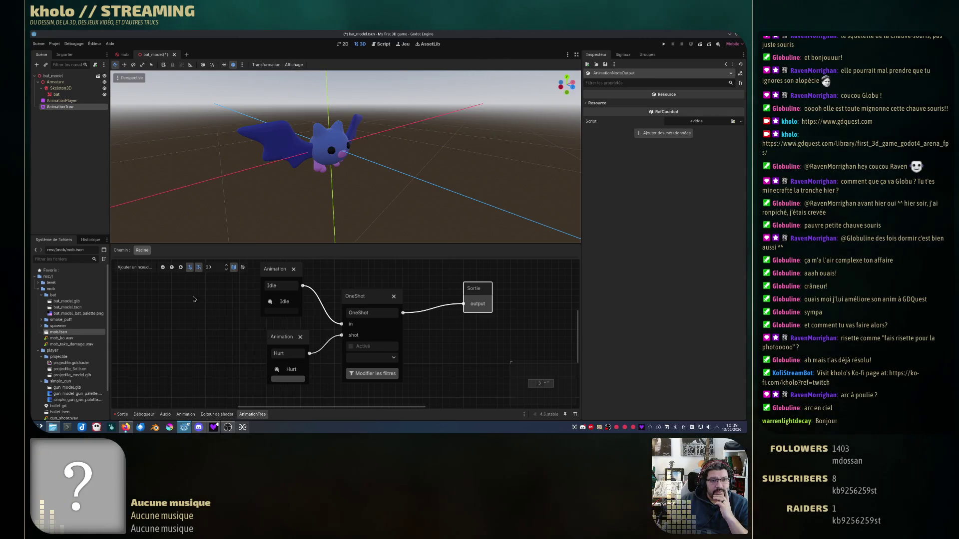
pyautogui.click(184, 414)
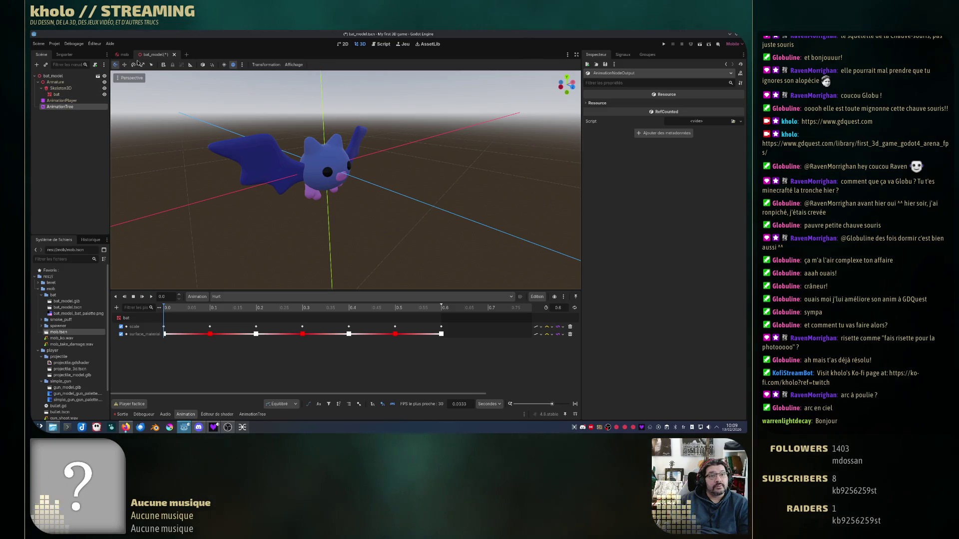
pyautogui.click(128, 58)
# - Open bat_model from the mob scene as its own scene and save it
pyautogui.click(72, 83)
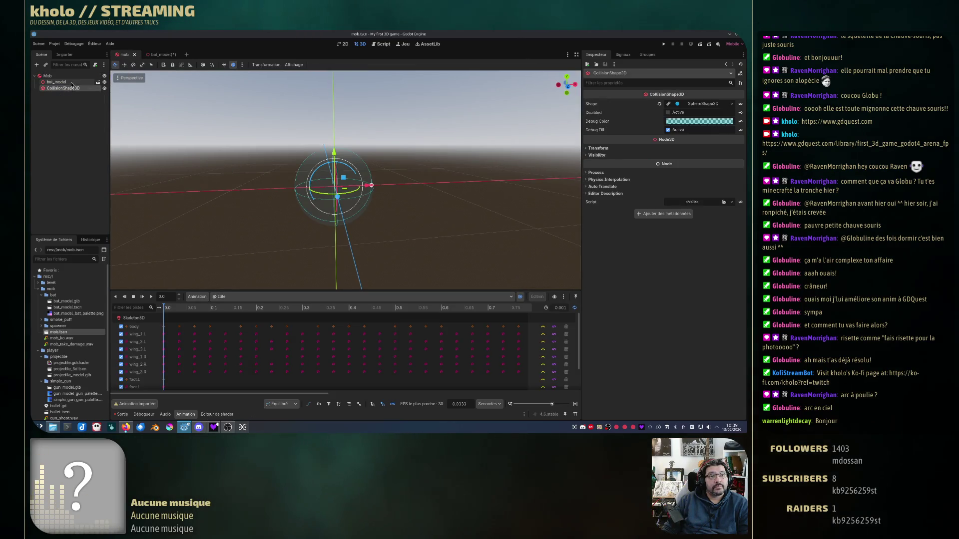
pyautogui.scroll(3, 313, 209)
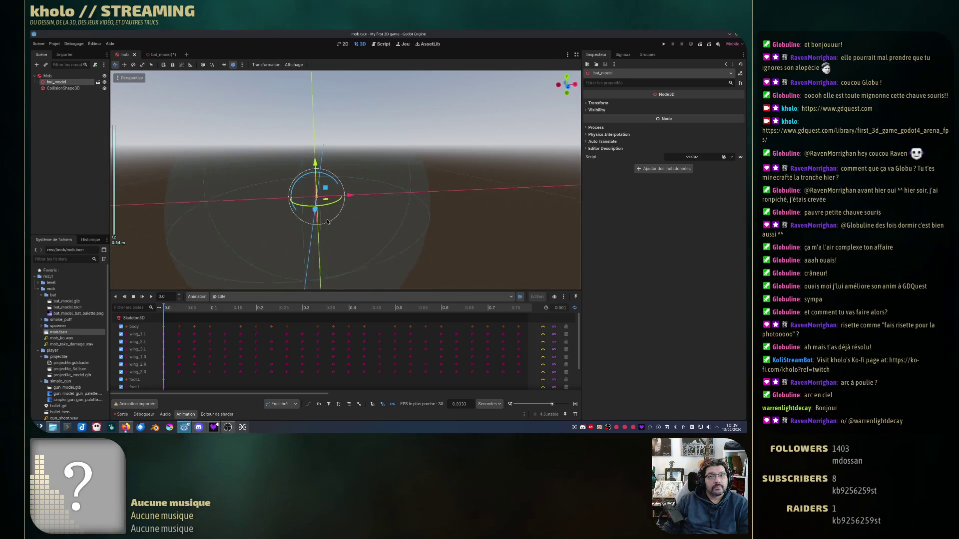
pyautogui.scroll(1, 314, 209)
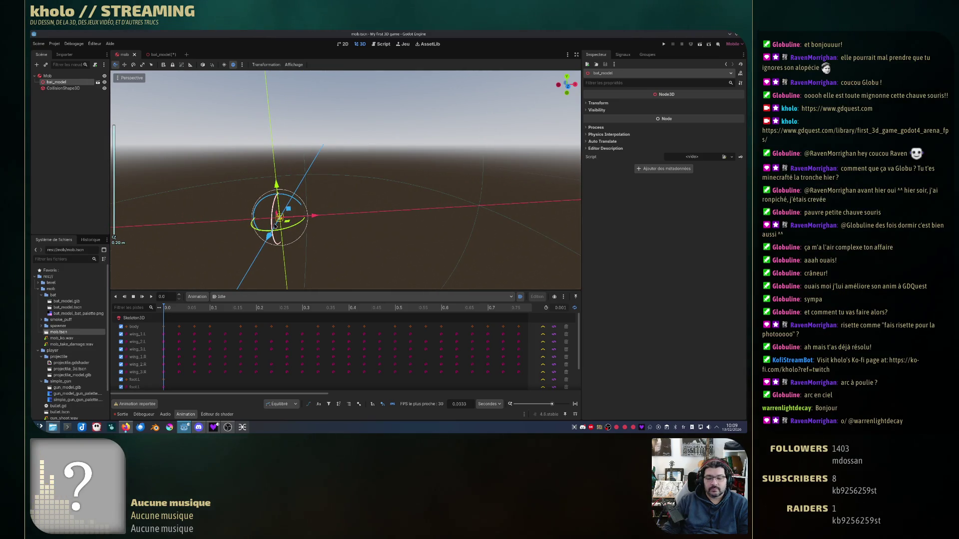
pyautogui.click(98, 82)
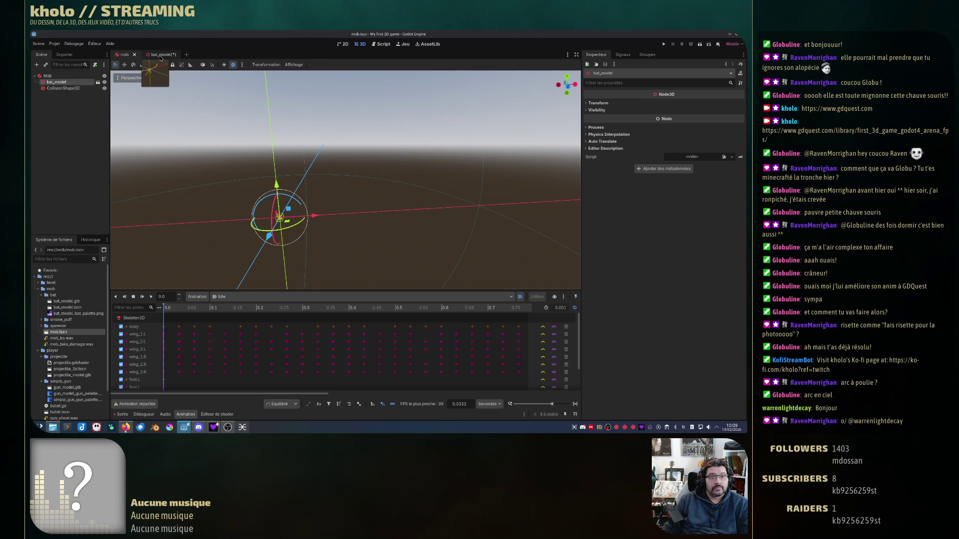
pyautogui.hotkey('ctrl', 's')
pyautogui.click(61, 101)
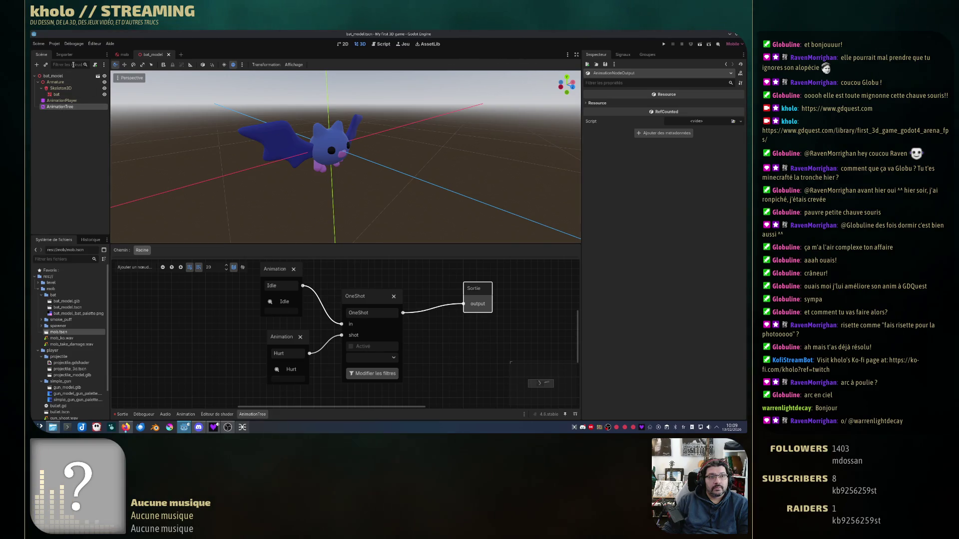
# - Close the bat_model and mob scenes, then reopen bat_model.tscn from FileSystem
pyautogui.click(123, 55)
pyautogui.press('f')
pyautogui.scroll(-5, 316, 241)
pyautogui.moveTo(316, 241); pyautogui.dragTo(311, 266)
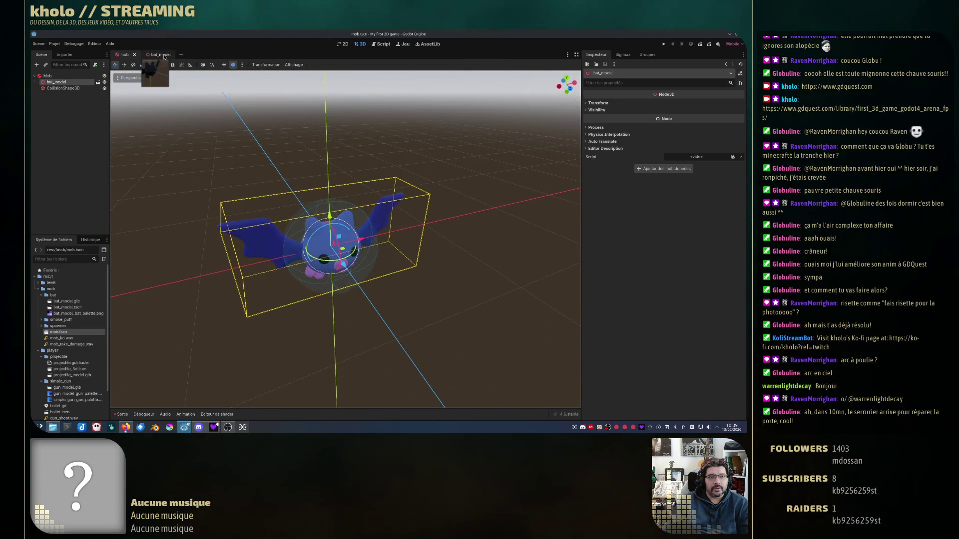
pyautogui.click(158, 55)
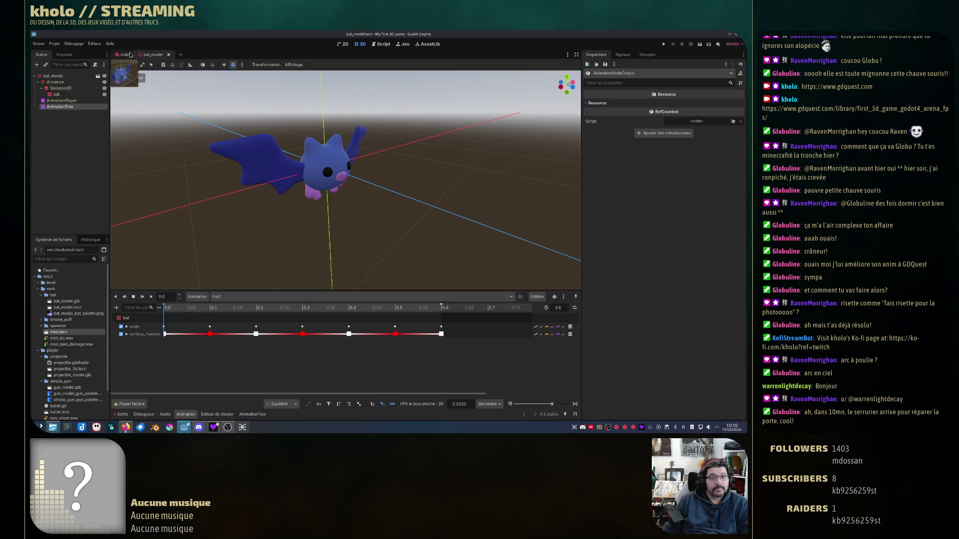
pyautogui.middleClick(156, 57)
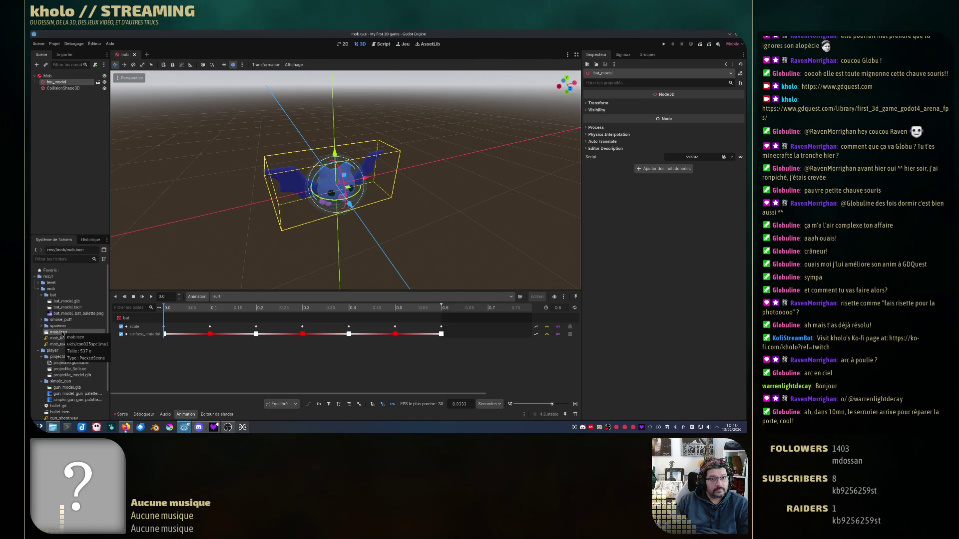
pyautogui.click(135, 55)
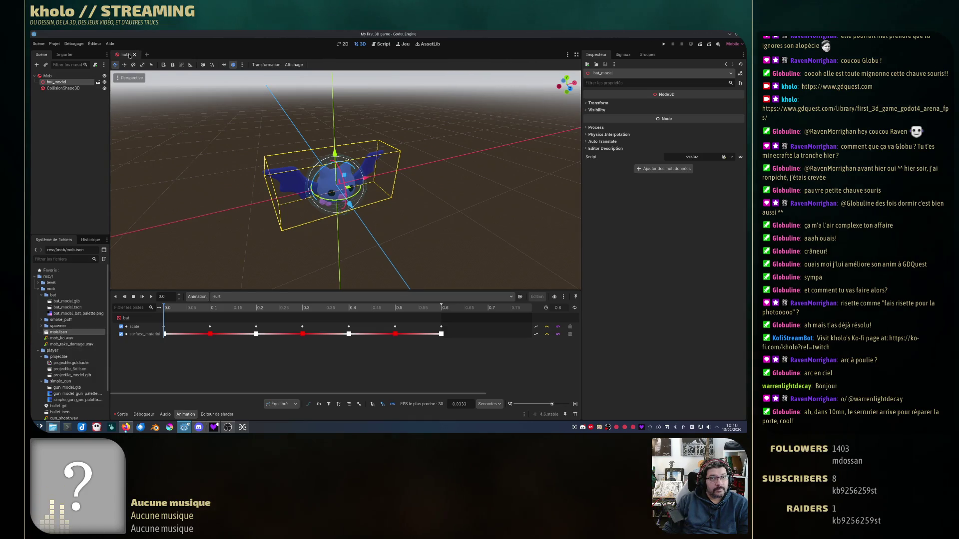
pyautogui.doubleClick(68, 307)
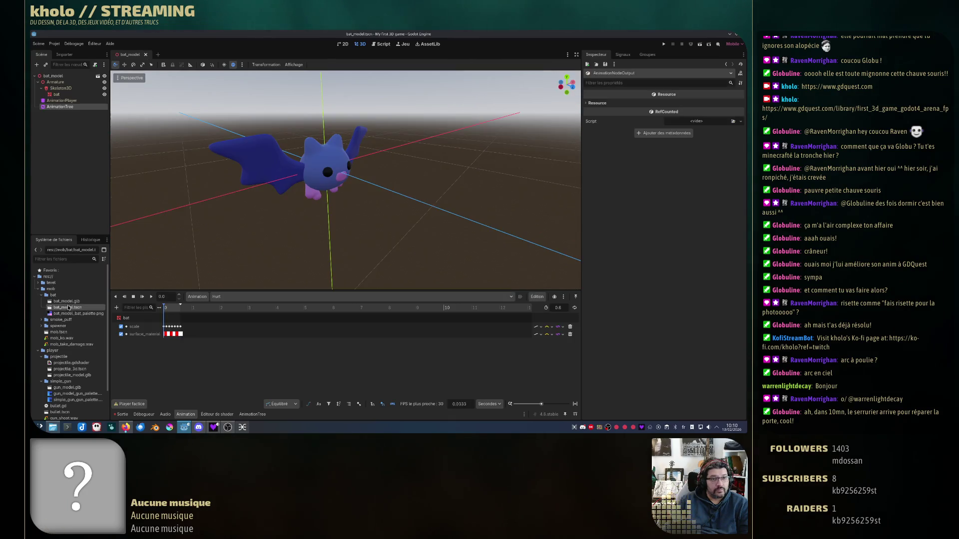
# - Select AnimationPlayer, switch from Hurt to Idle, and preview then stop its playback
pyautogui.click(69, 83)
pyautogui.click(60, 88)
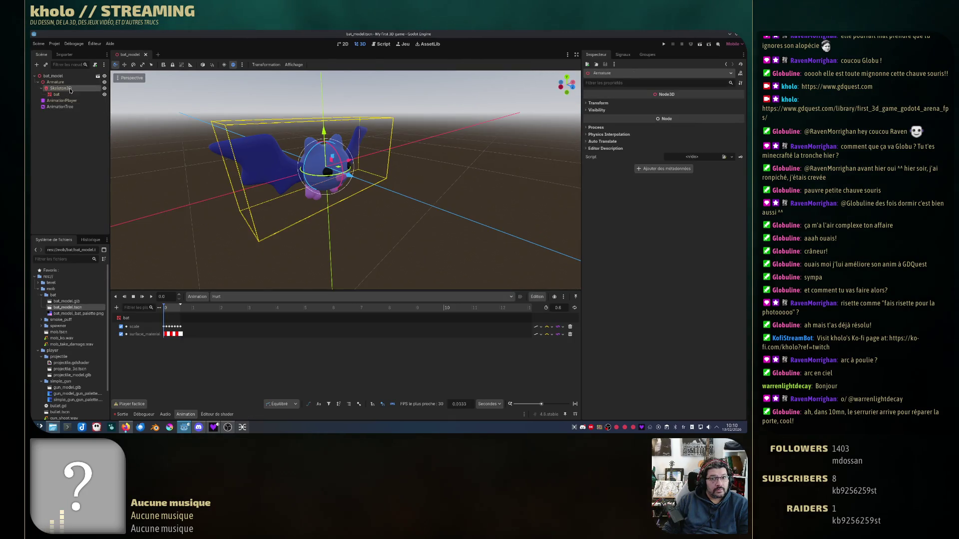
pyautogui.click(61, 100)
pyautogui.hotkey('shift', 'd')
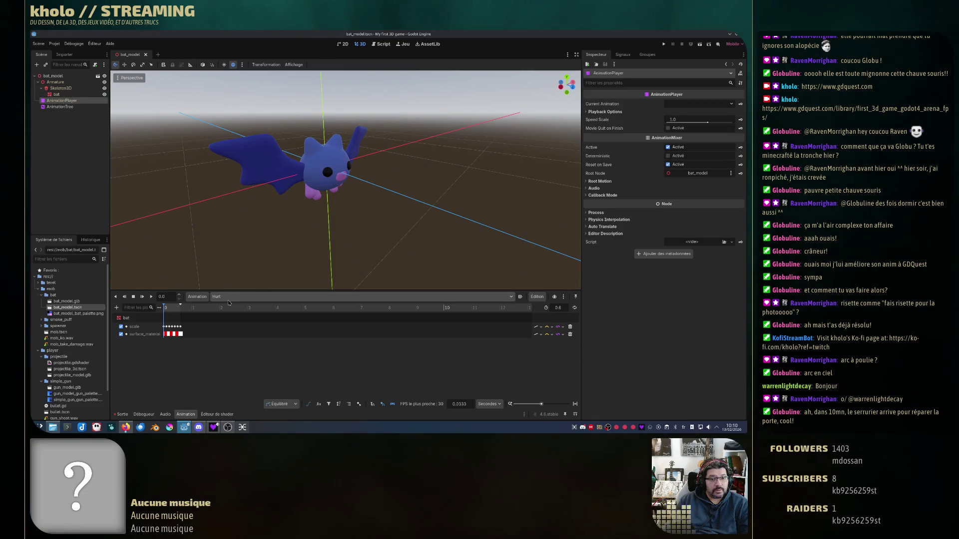
pyautogui.click(240, 296)
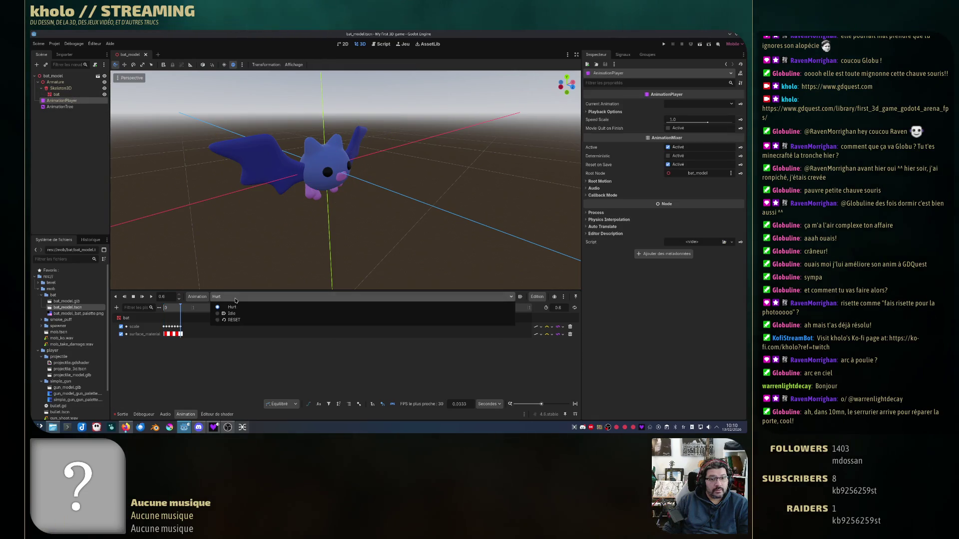
pyautogui.click(238, 314)
pyautogui.click(151, 297)
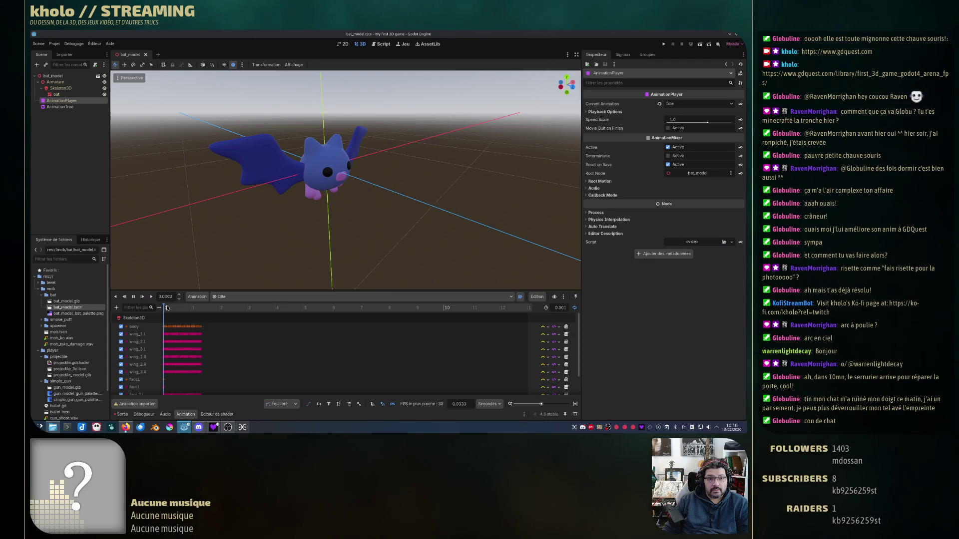
pyautogui.click(134, 299)
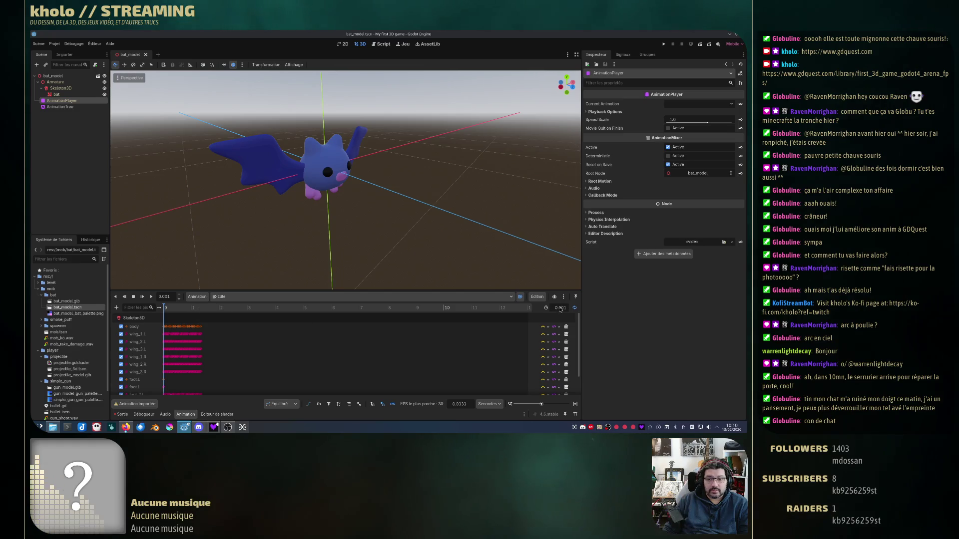
# - Set the Idle animation length to 1.3333 seconds and replay it to check the loop
pyautogui.moveTo(558, 309); pyautogui.dragTo(574, 308)
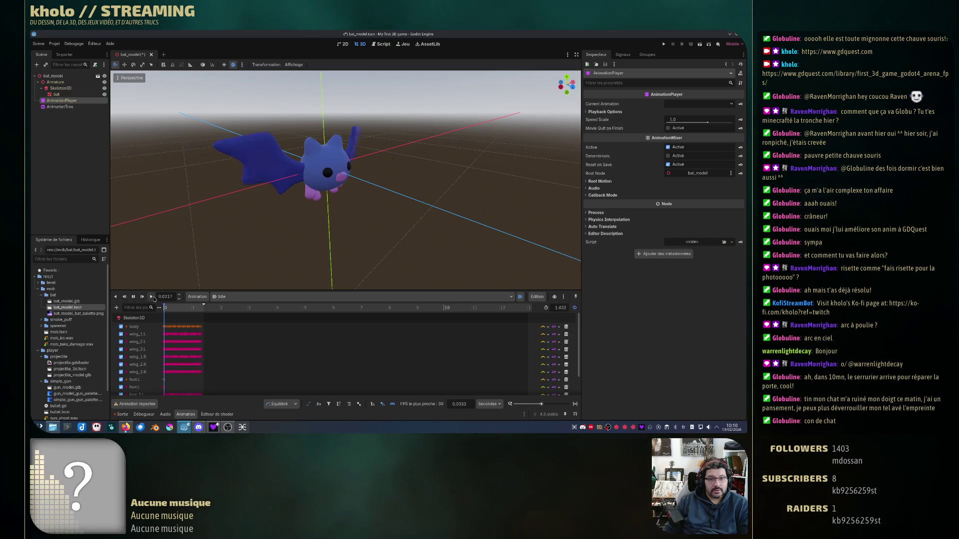
pyautogui.click(151, 296)
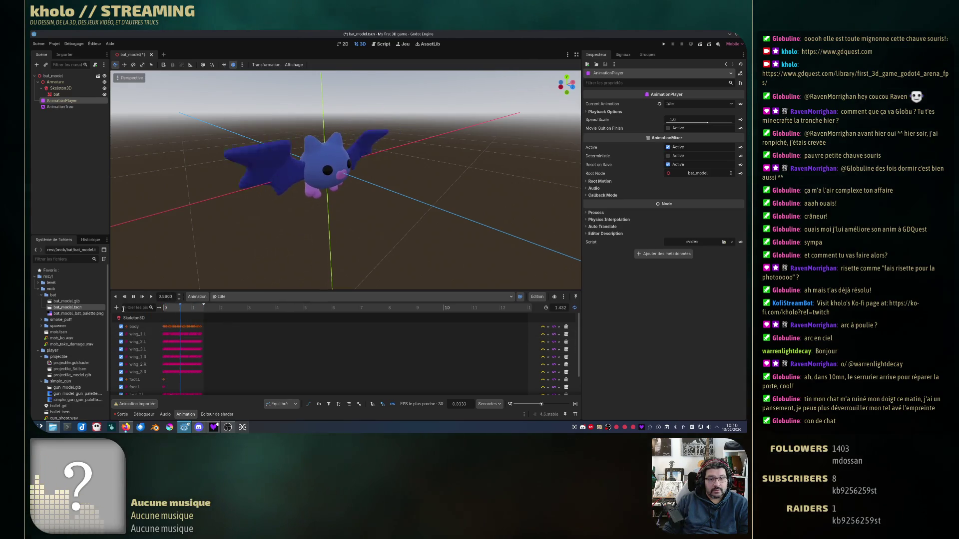
pyautogui.scroll(3, 204, 332)
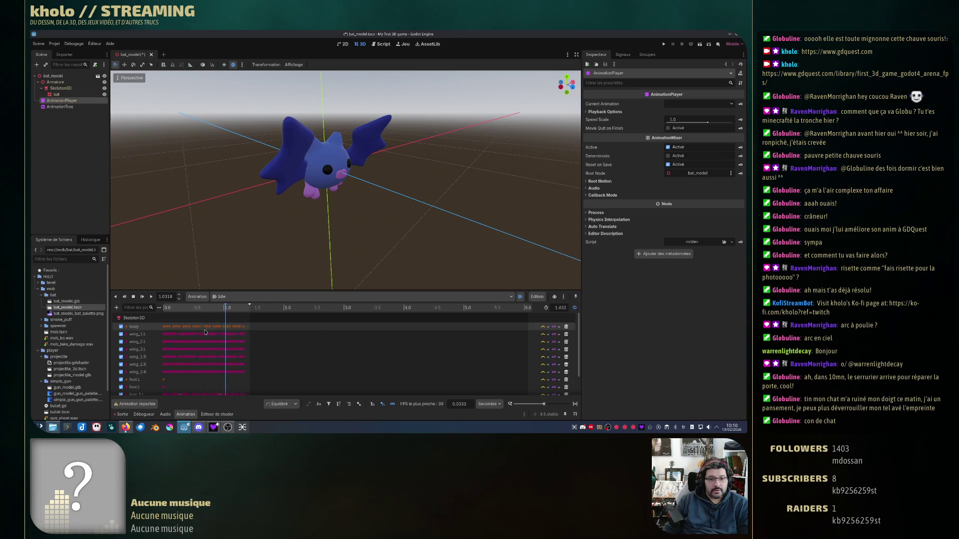
pyautogui.scroll(5, 204, 332)
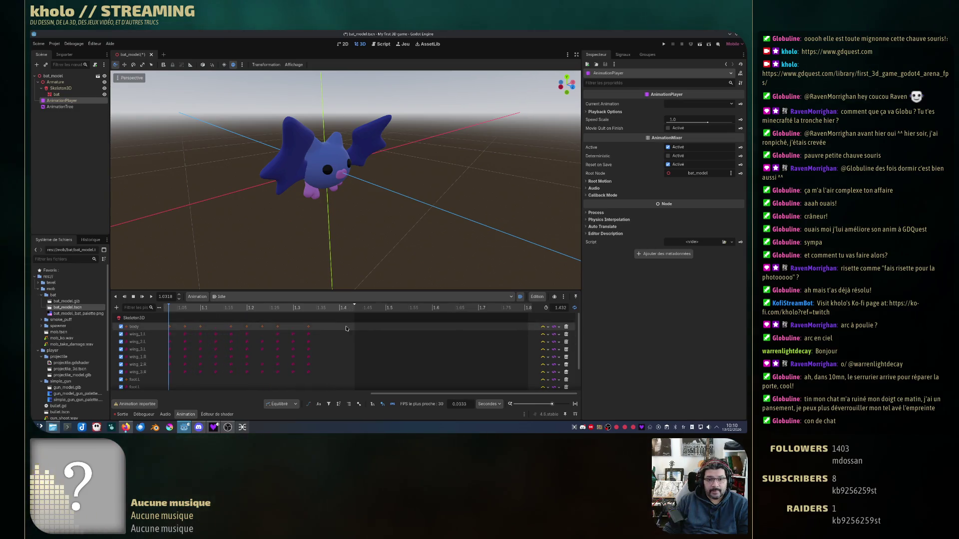
pyautogui.moveTo(354, 305); pyautogui.dragTo(346, 310)
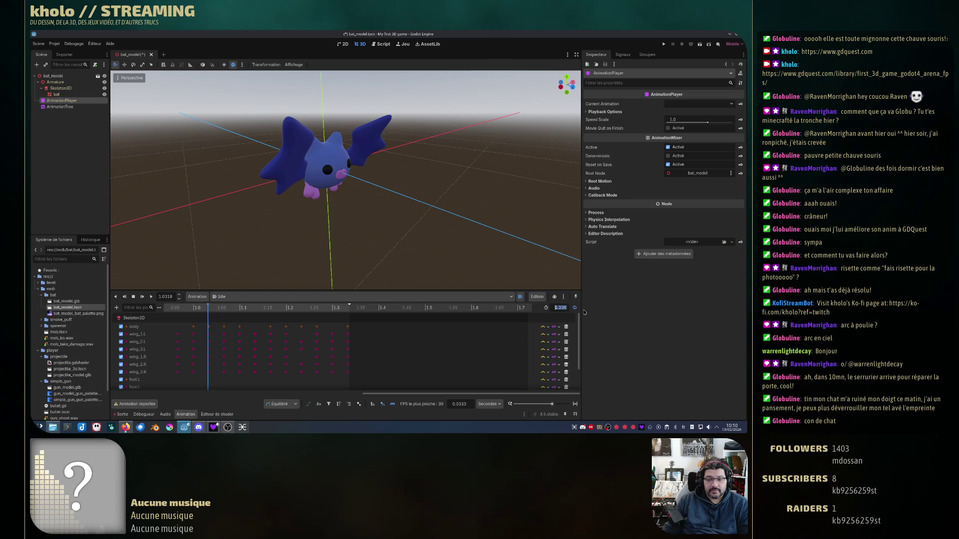
pyautogui.write('1.3333')
pyautogui.press('Return')
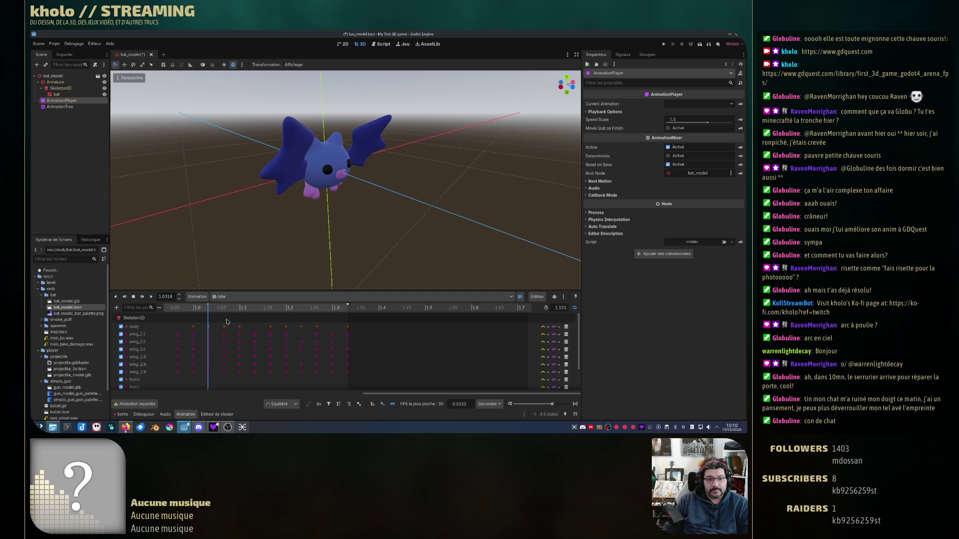
pyautogui.click(151, 297)
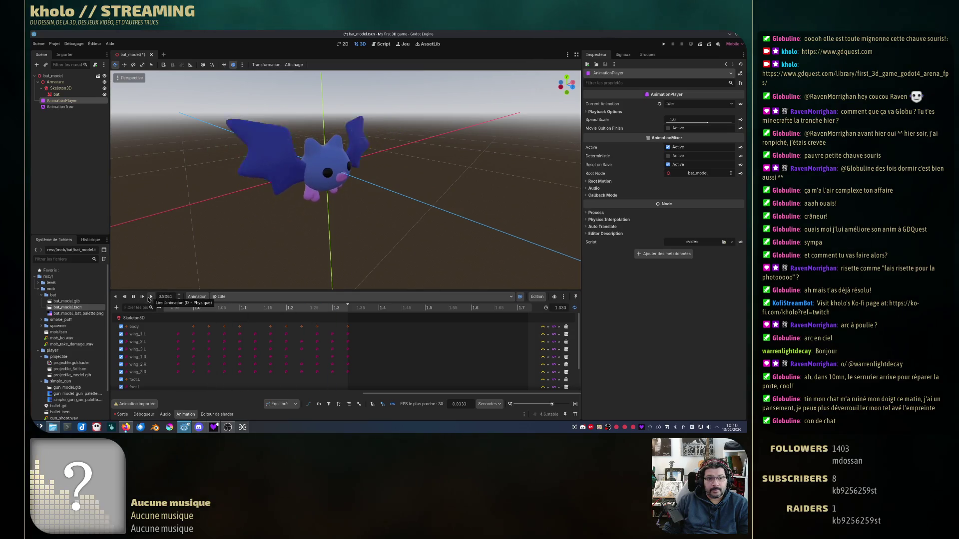
pyautogui.click(66, 107)
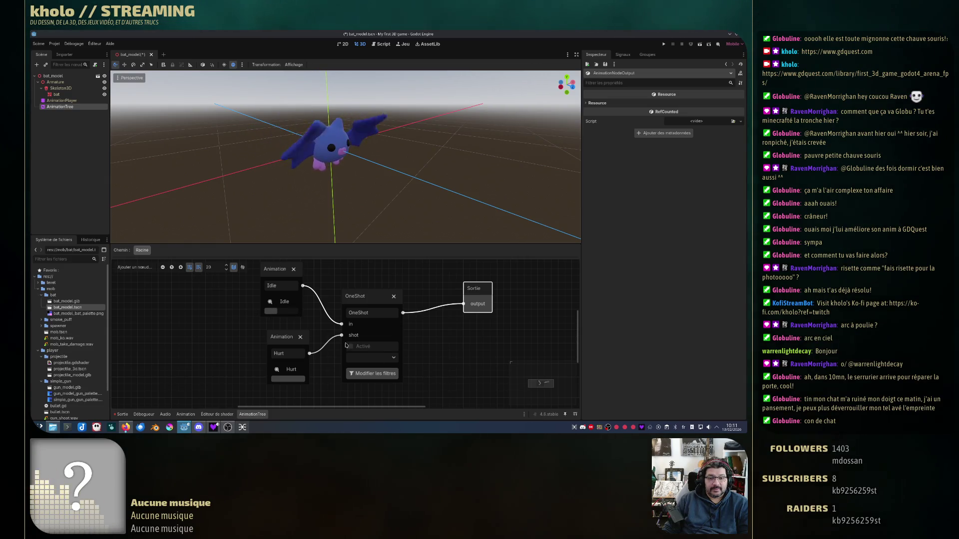
# - Fire the OneShot to preview Hurt over Idle and switch its Mix Mode to Add
pyautogui.click(371, 357)
pyautogui.click(364, 376)
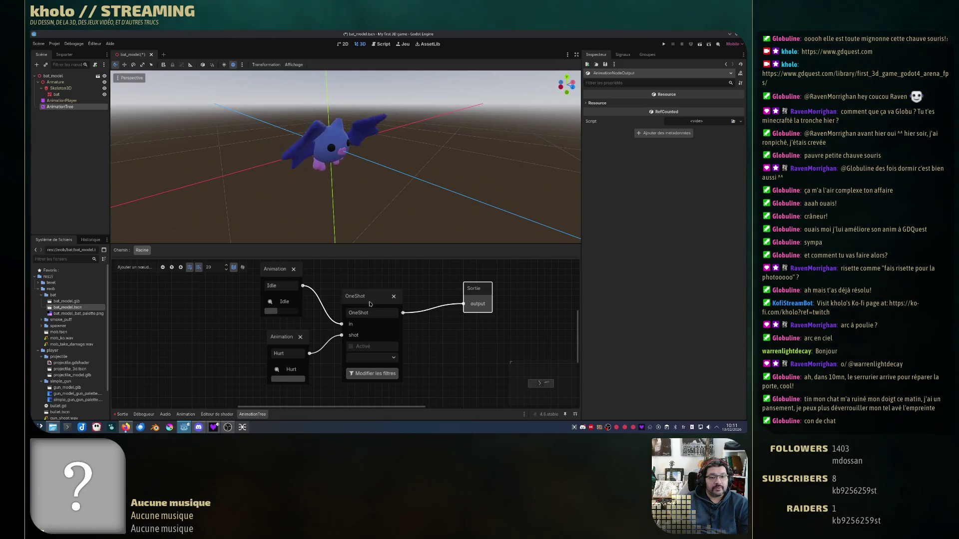
pyautogui.click(443, 360)
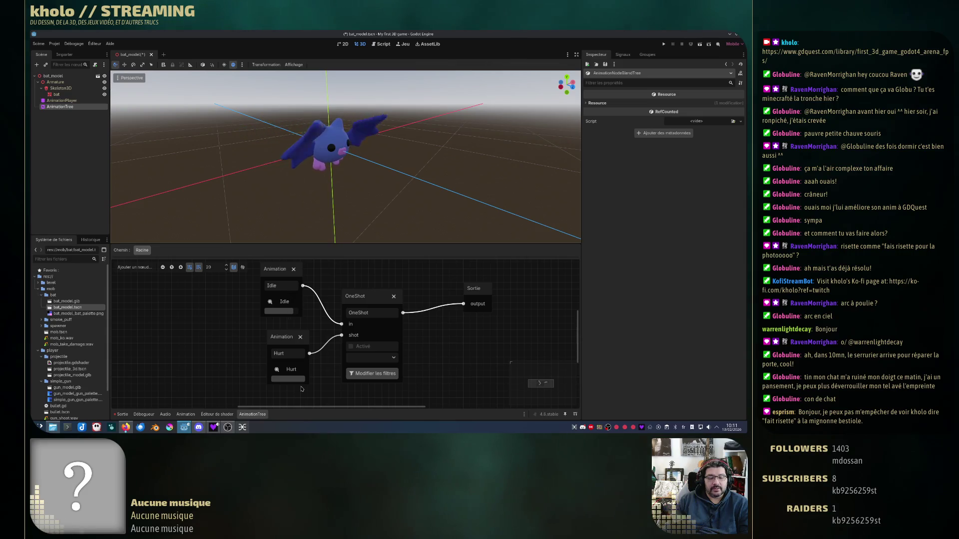
pyautogui.click(372, 299)
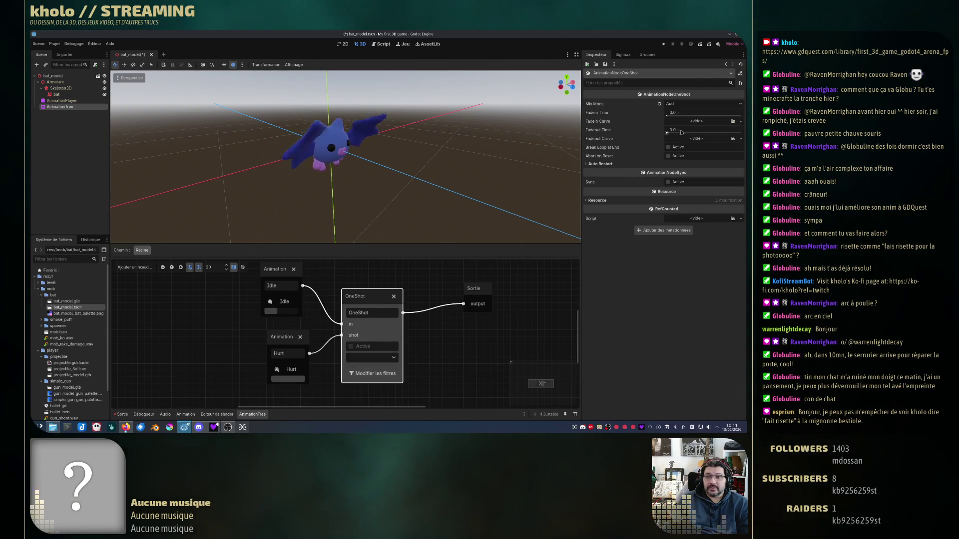
pyautogui.click(679, 104)
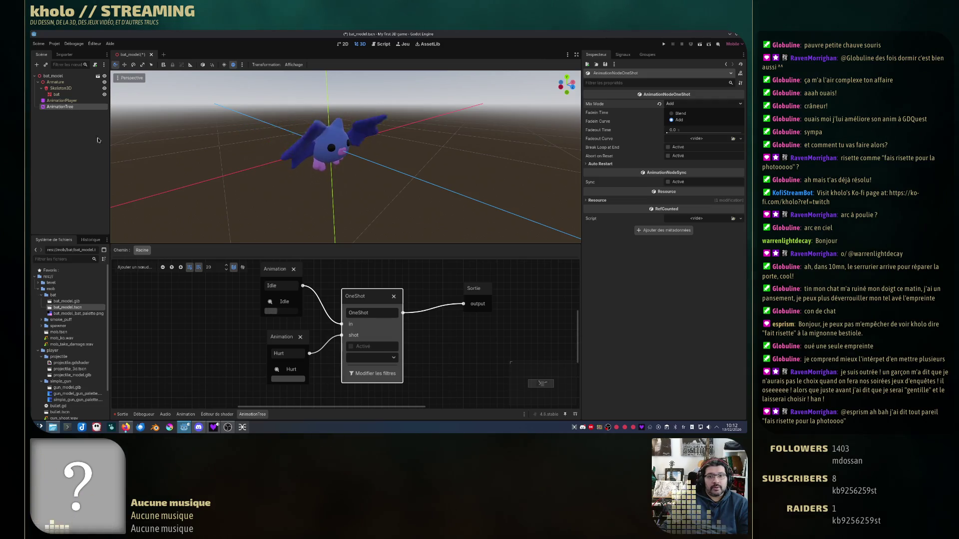
pyautogui.moveTo(292, 343); pyautogui.dragTo(277, 338)
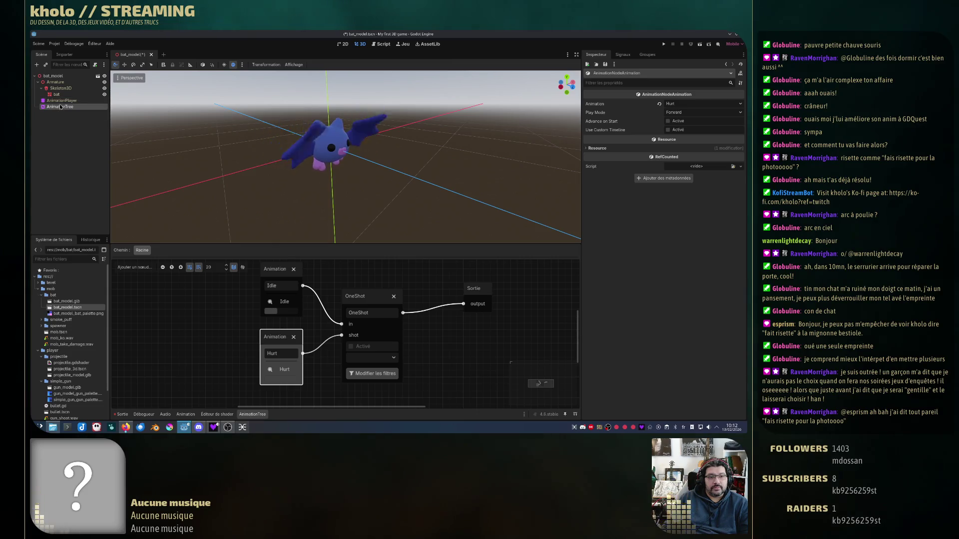
# - Inspect the [Global] library's Hurt, Idle and RESET animations, then save bat_model.tscn
pyautogui.click(75, 106)
pyautogui.click(70, 100)
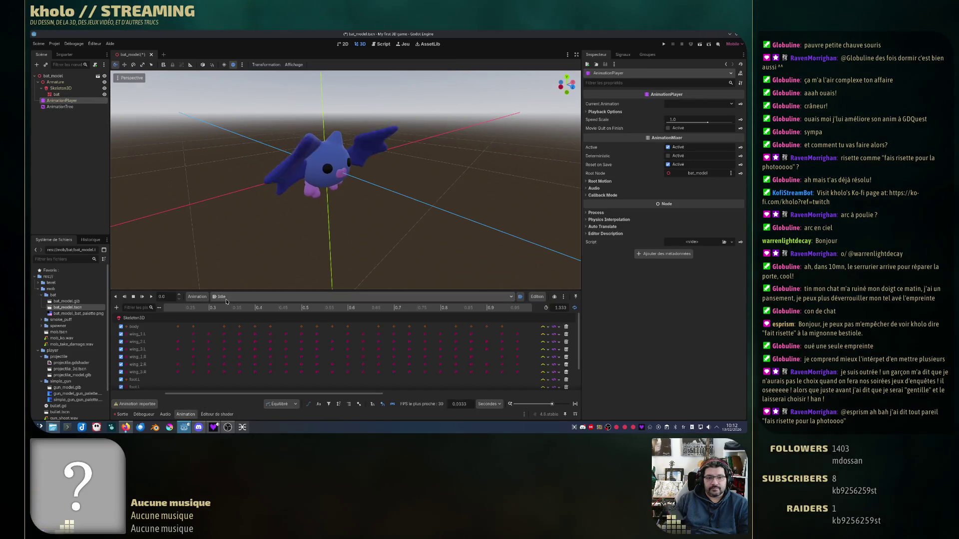
pyautogui.click(196, 296)
pyautogui.click(217, 319)
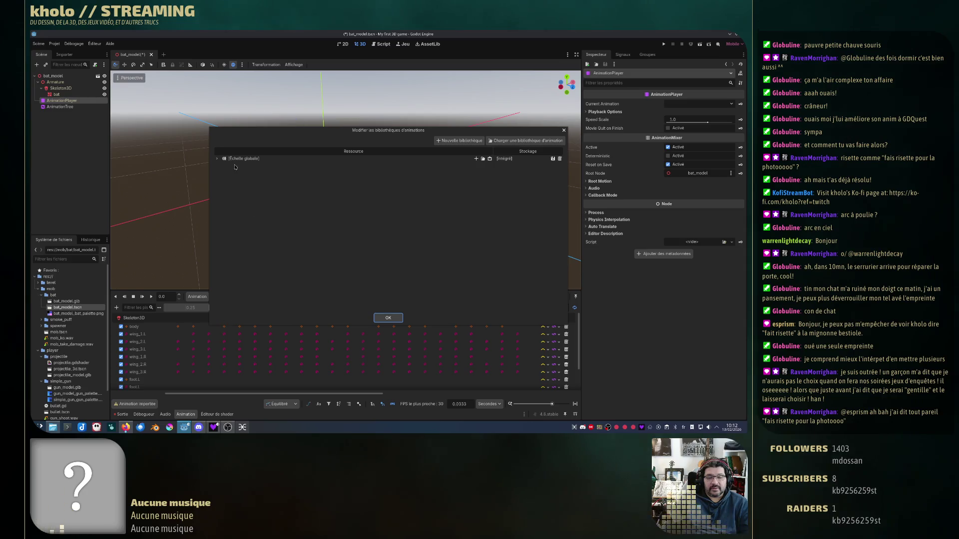
pyautogui.click(216, 158)
pyautogui.click(240, 167)
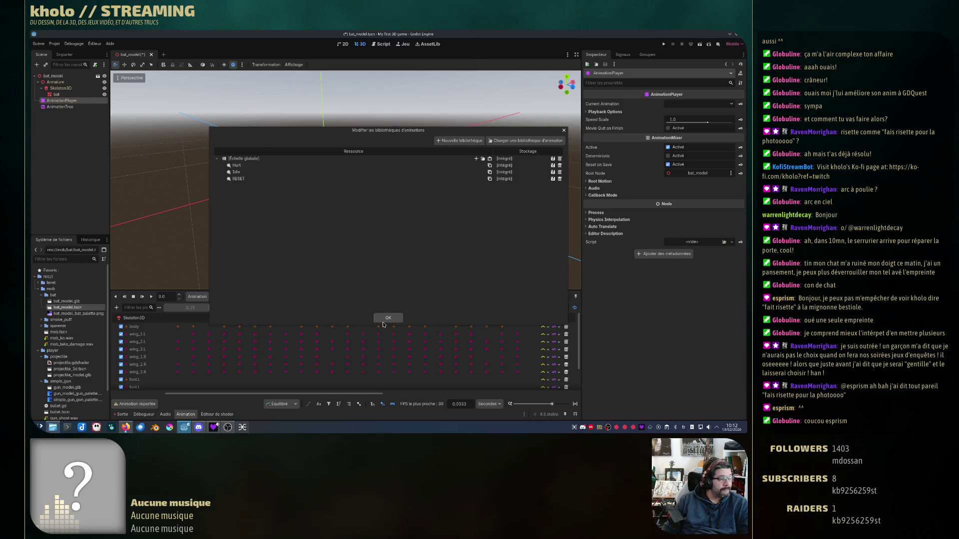
pyautogui.click(387, 319)
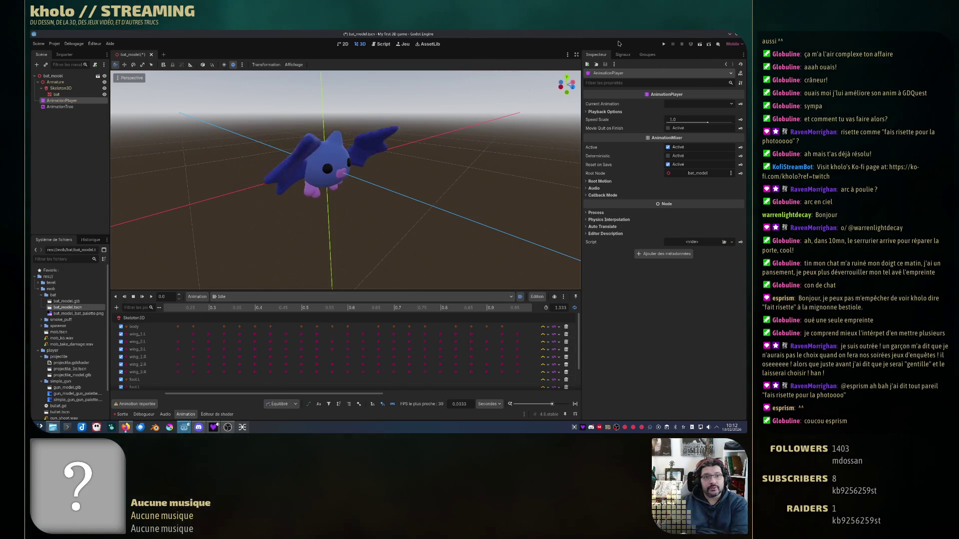
pyautogui.hotkey('ctrl', 's')
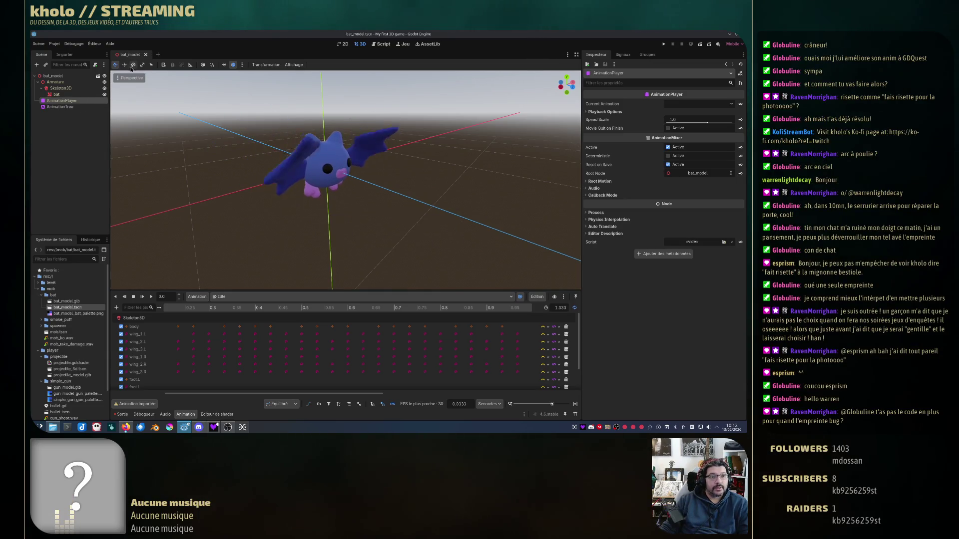
# - Attach a new bat_model.gd script, extending Node3D, to the bat_model root node
pyautogui.click(324, 165)
pyautogui.click(95, 64)
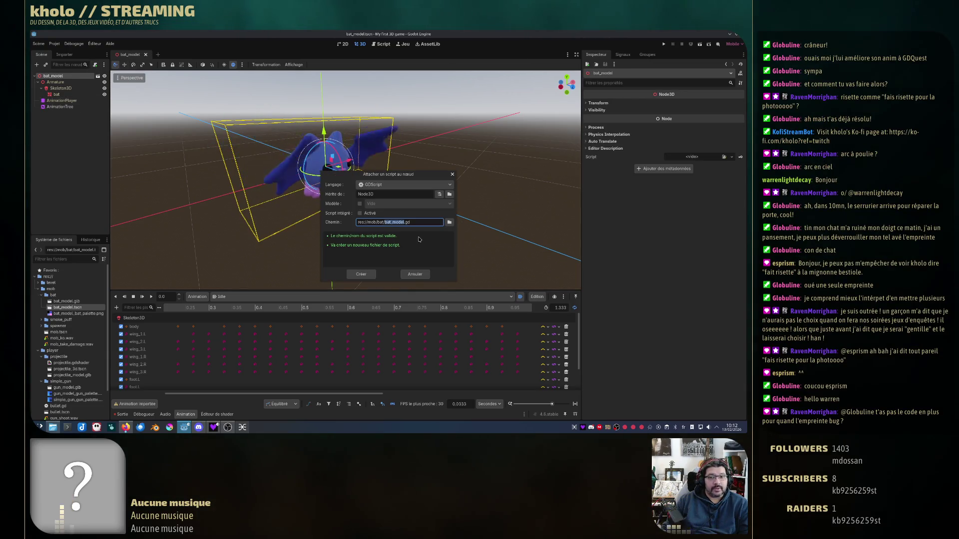
pyautogui.click(362, 275)
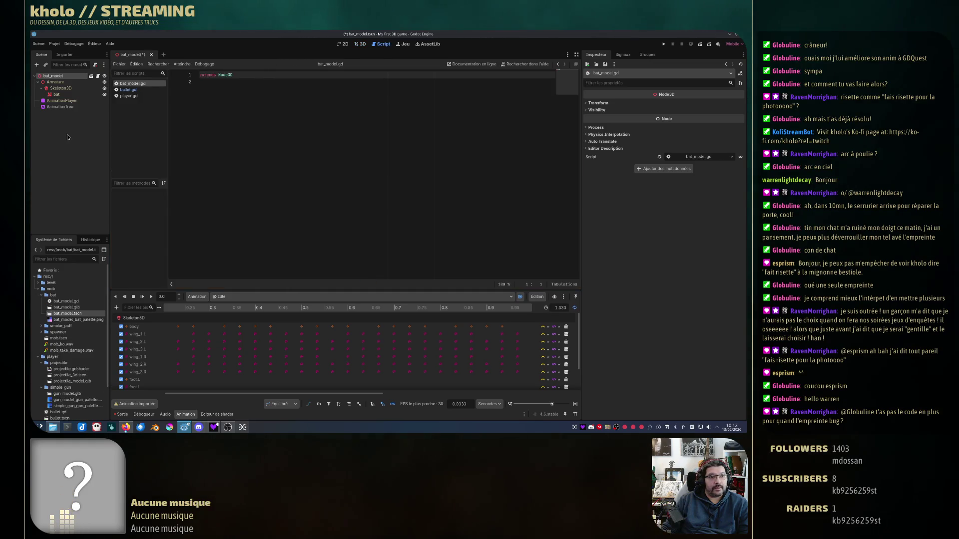
pyautogui.rightClick(63, 107)
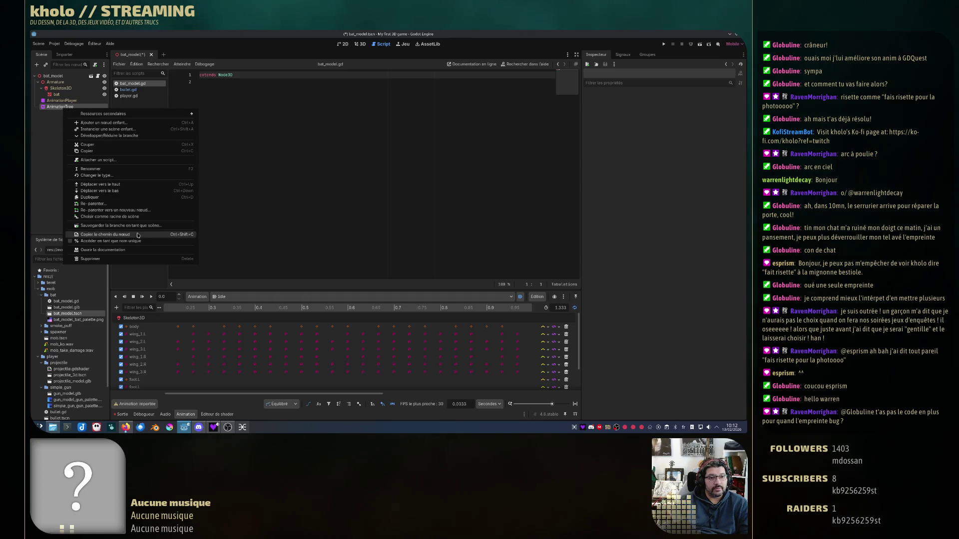
pyautogui.click(141, 241)
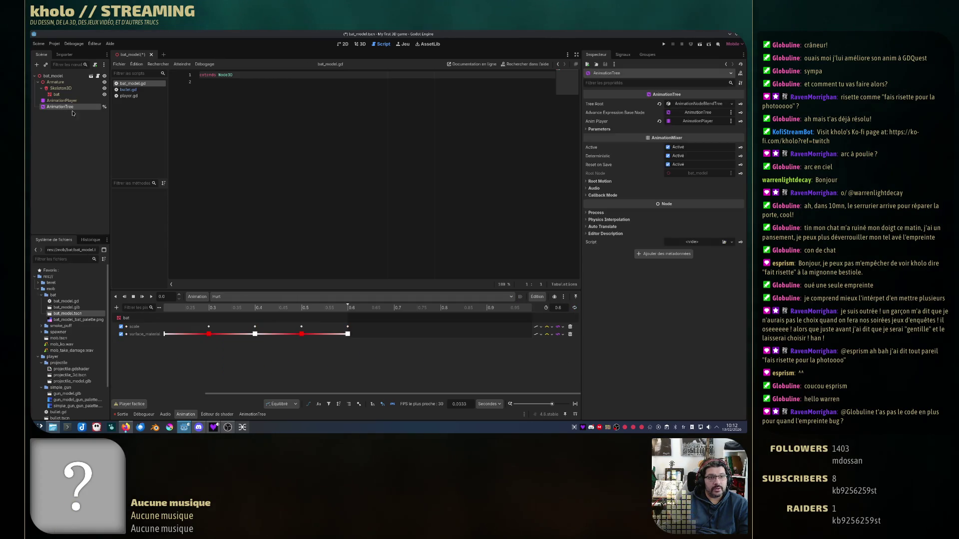
pyautogui.moveTo(61, 110)
pyautogui.mouseDown()
pyautogui.moveTo(97, 133)
pyautogui.moveTo(274, 117)
pyautogui.mouseUp()
pyautogui.click(356, 77)
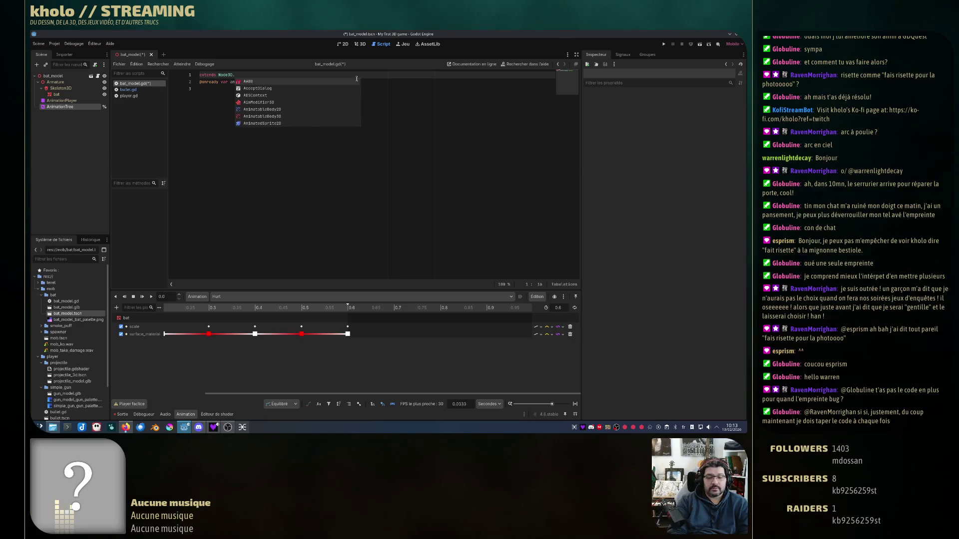
# - Add a func hurt() -> void function below the AnimationTree reference
pyautogui.press('Return')
pyautogui.press('Down')
pyautogui.press('Down')
pyautogui.press('Return')
pyautogui.write('func hurt(')
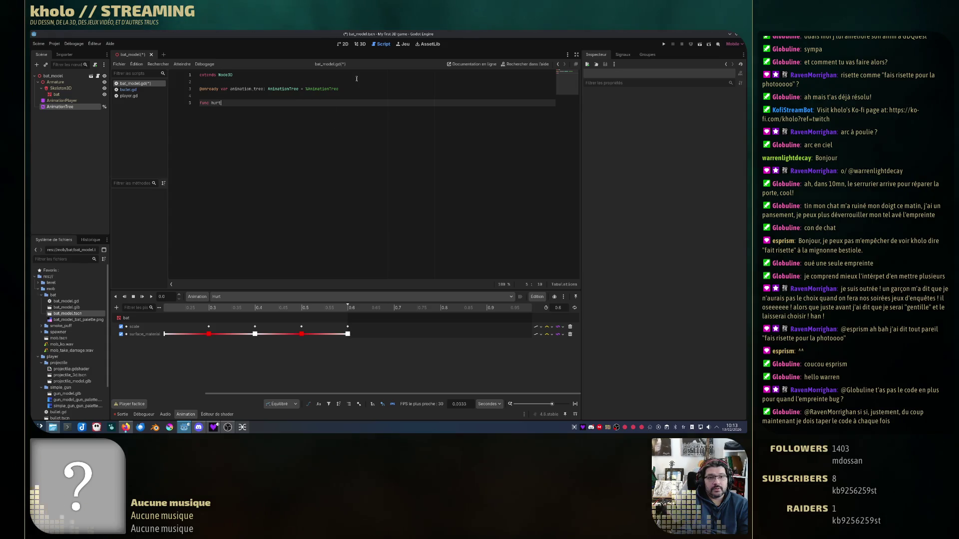
pyautogui.write(') ->')
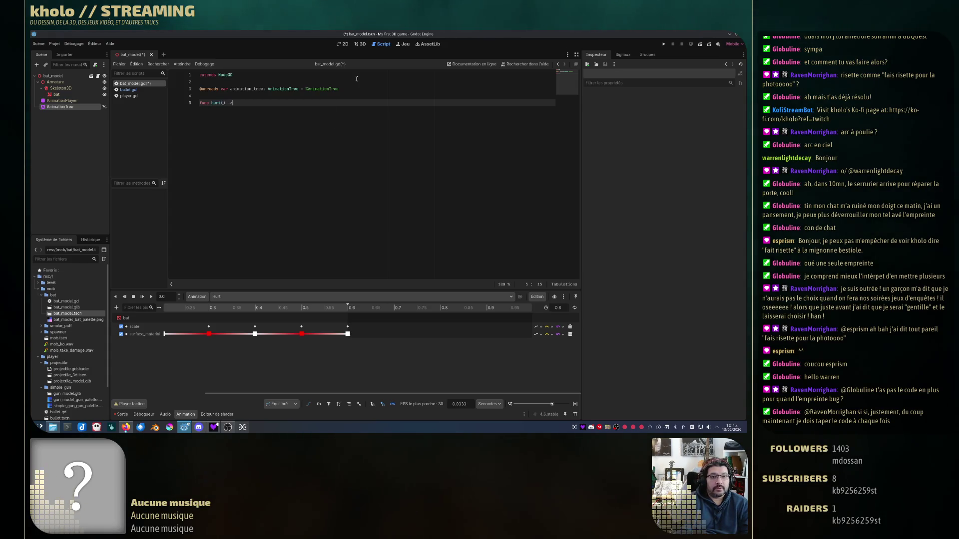
pyautogui.write(' void:')
pyautogui.press('Return')
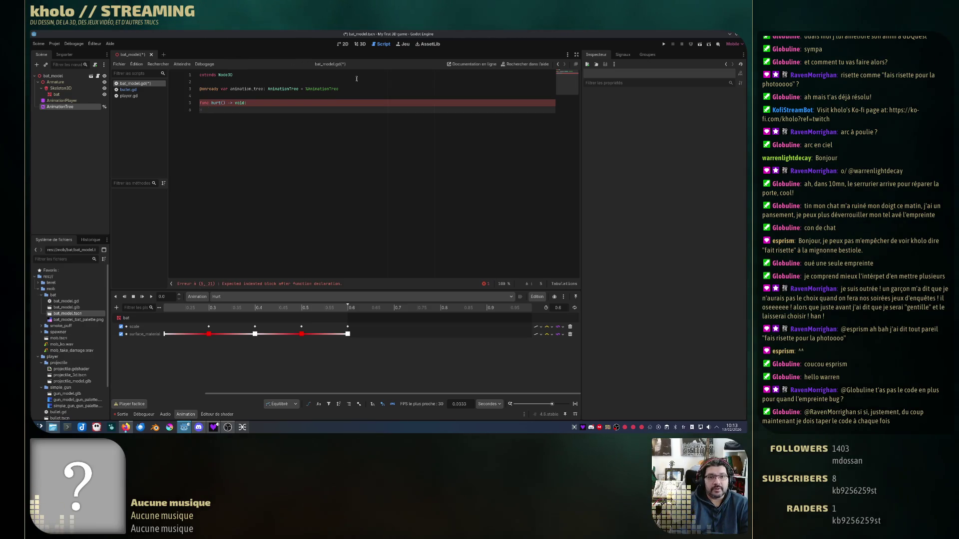
# - Make hurt() call animation_tree.set("parameters/OneShot/request", AnimationNodeOneShot.ONE_SHOT_REQUEST_FIRE)
pyautogui.write('anima')
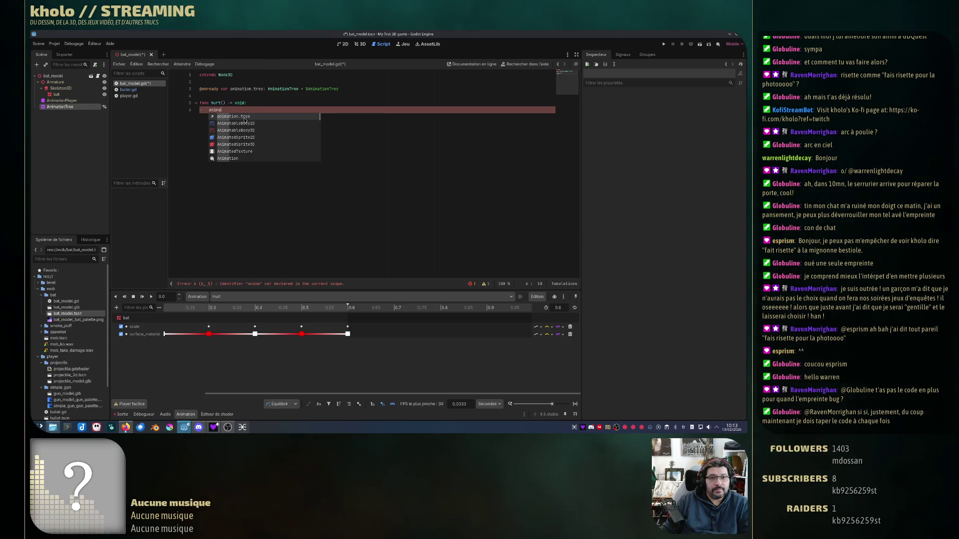
pyautogui.press('Return')
pyautogui.write('.set')
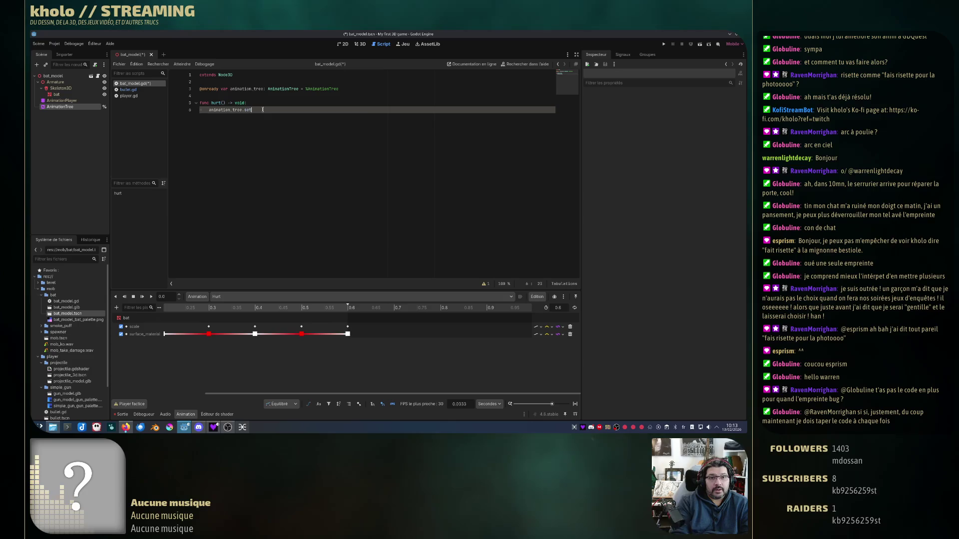
pyautogui.write('(')
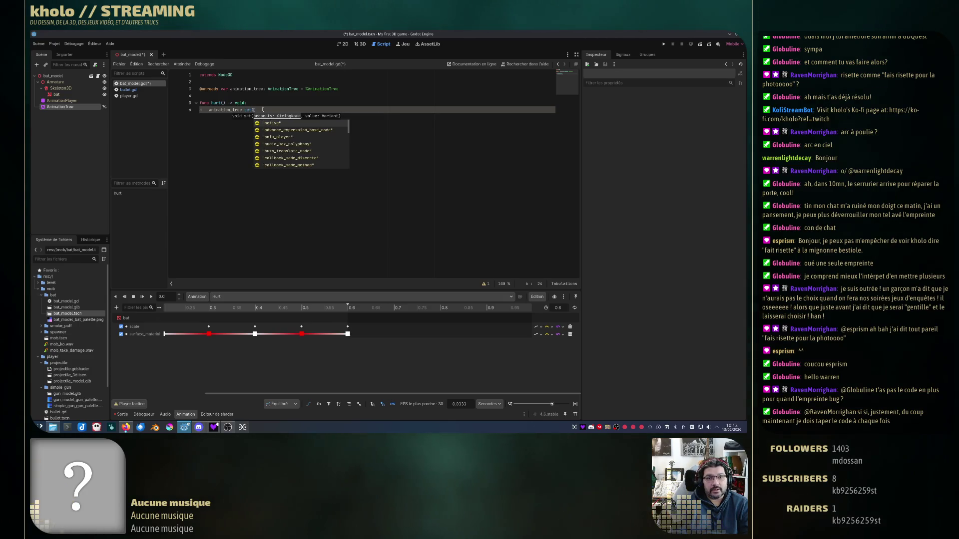
pyautogui.write('"pa')
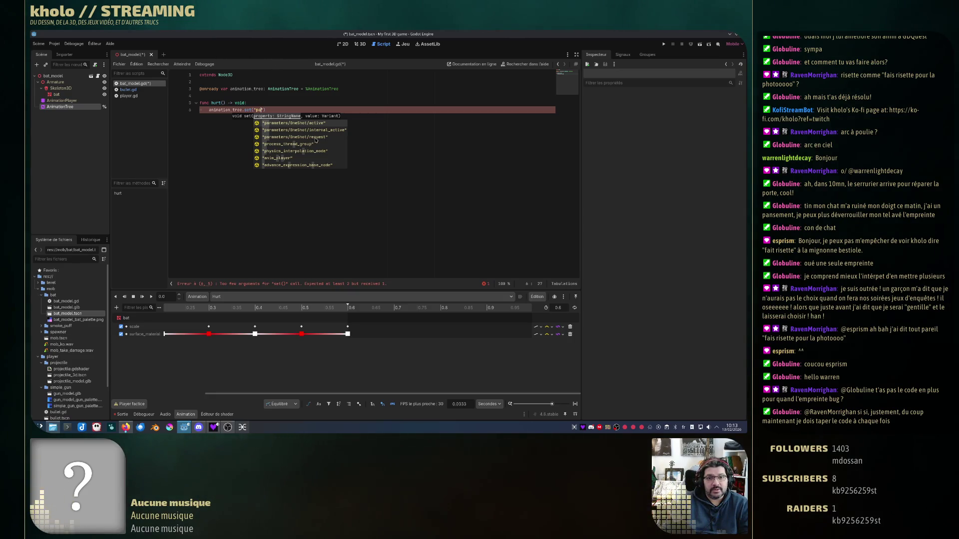
pyautogui.click(316, 138)
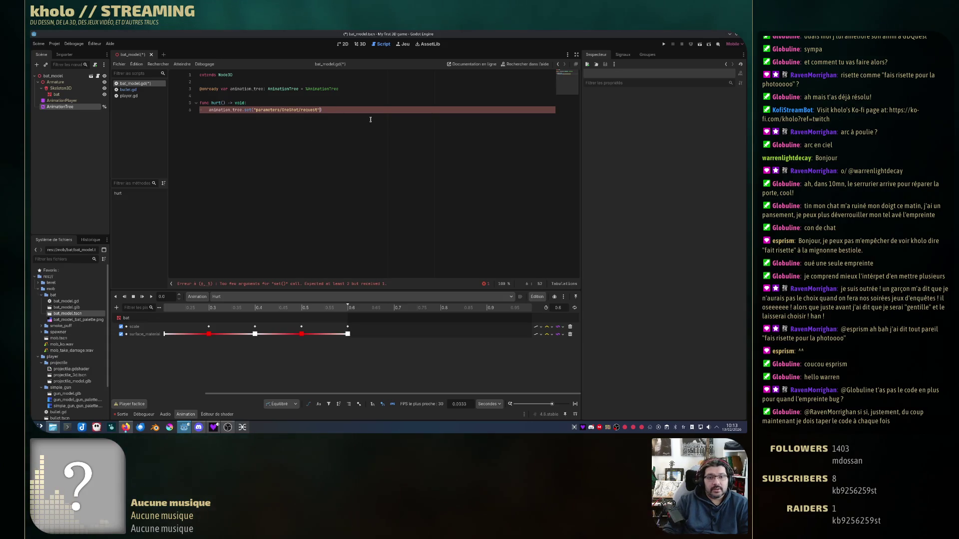
pyautogui.write(', Anim')
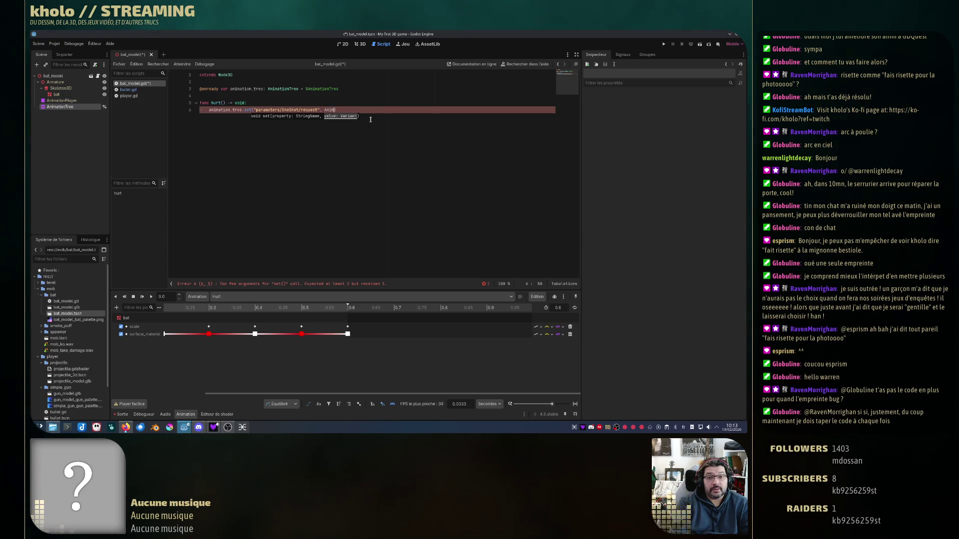
pyautogui.write('deOne')
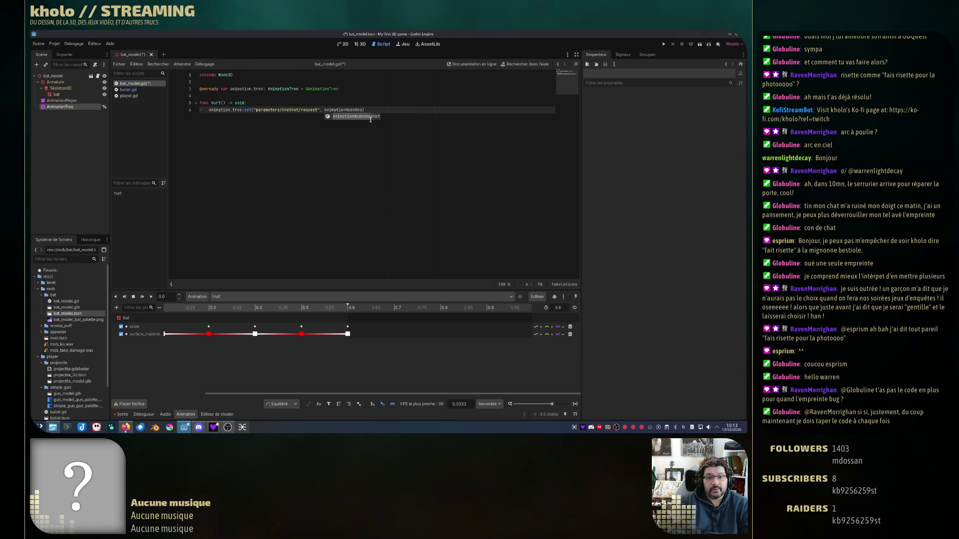
pyautogui.press('Return')
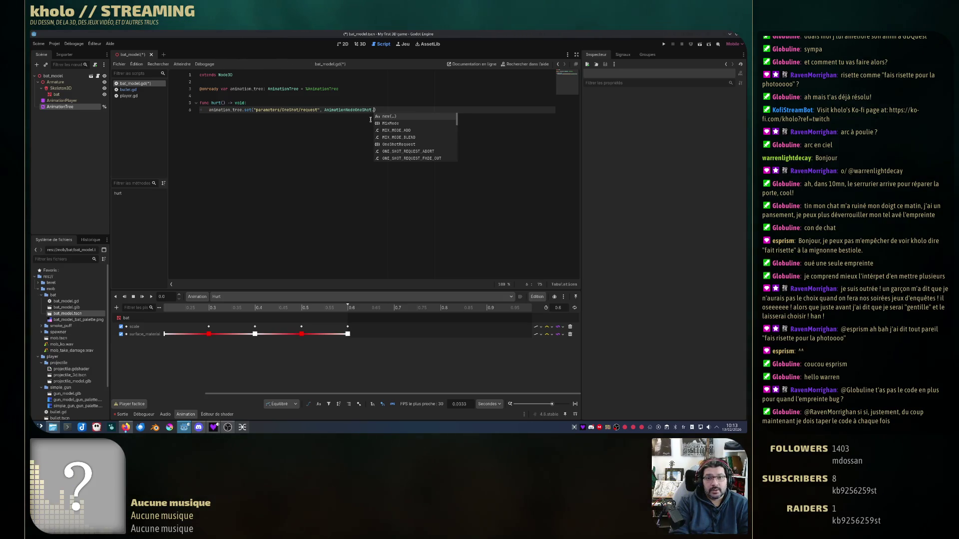
pyautogui.scroll(-3, 428, 142)
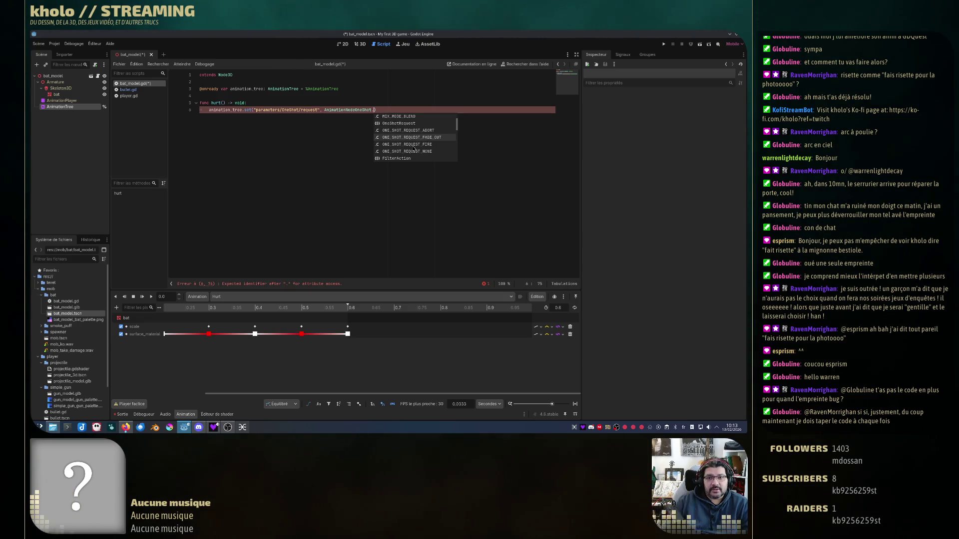
pyautogui.click(413, 144)
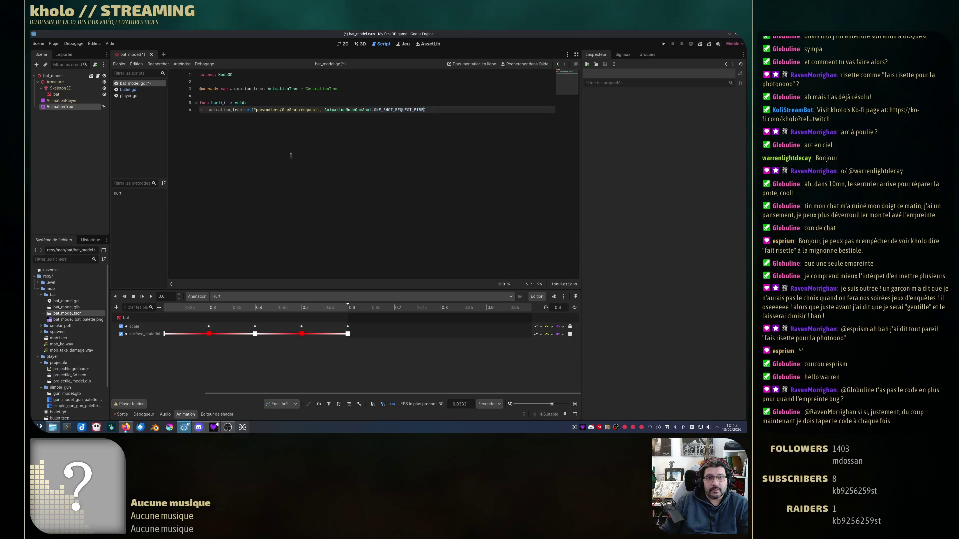
pyautogui.moveTo(210, 103); pyautogui.dragTo(223, 103)
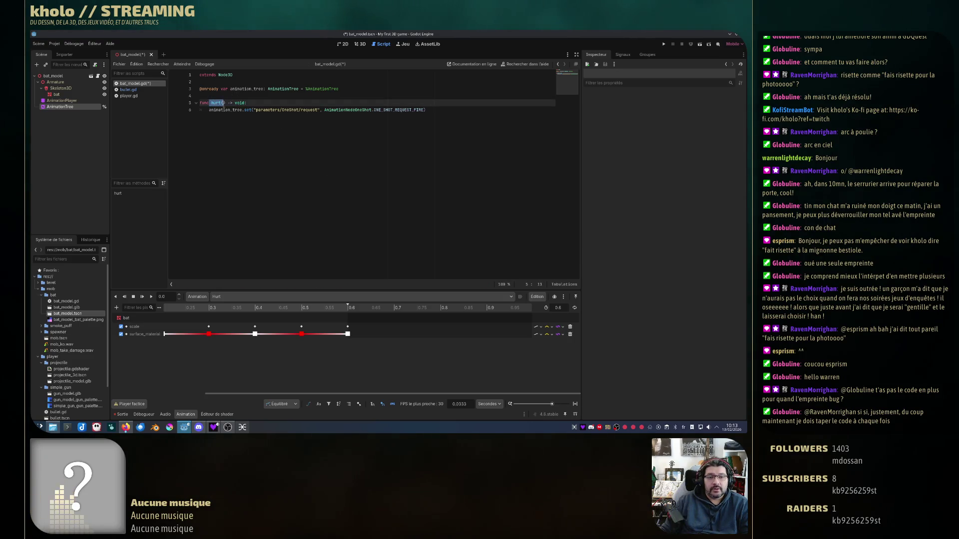
pyautogui.click(221, 111)
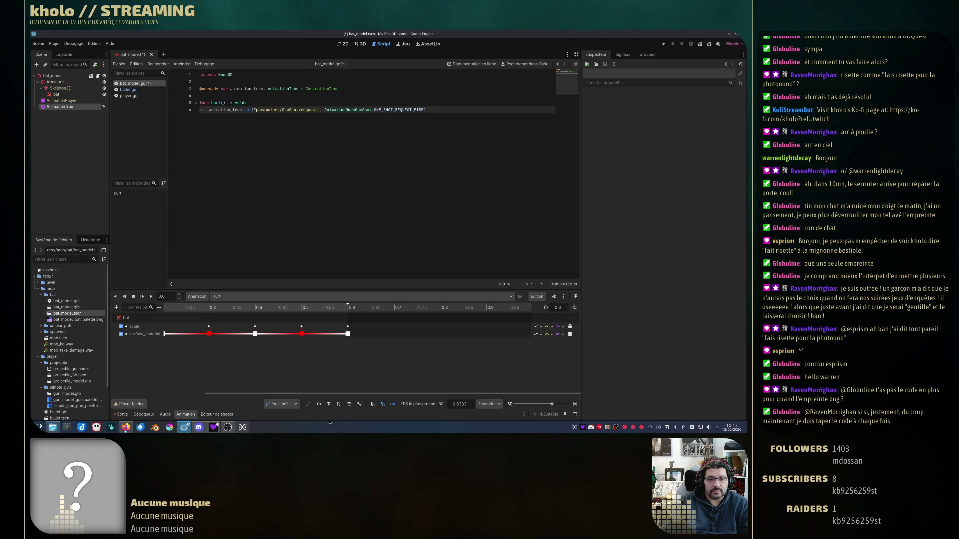
pyautogui.click(217, 415)
# - Compare the OneShot node's request options in the AnimationTree graph with the code, changing nothing
pyautogui.doubleClick(74, 108)
pyautogui.click(61, 107)
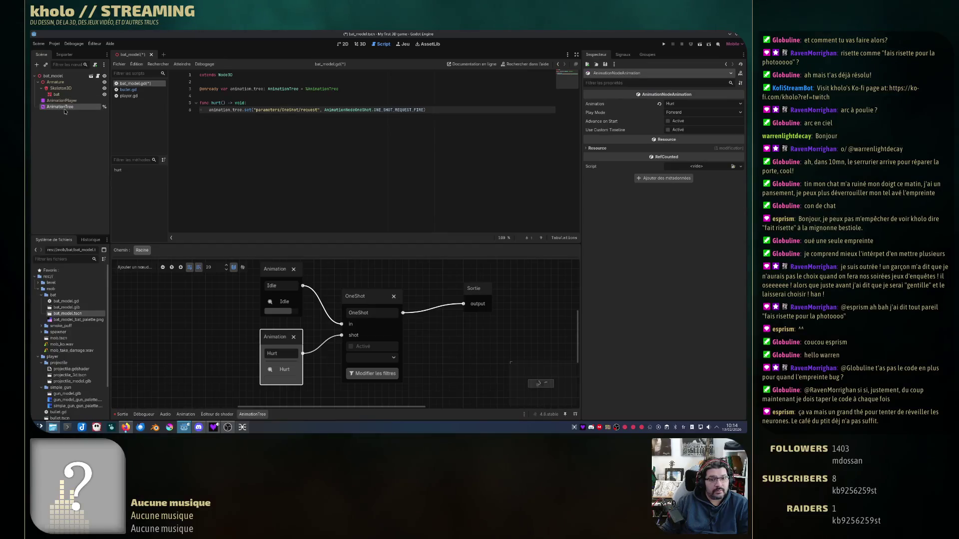
pyautogui.click(364, 297)
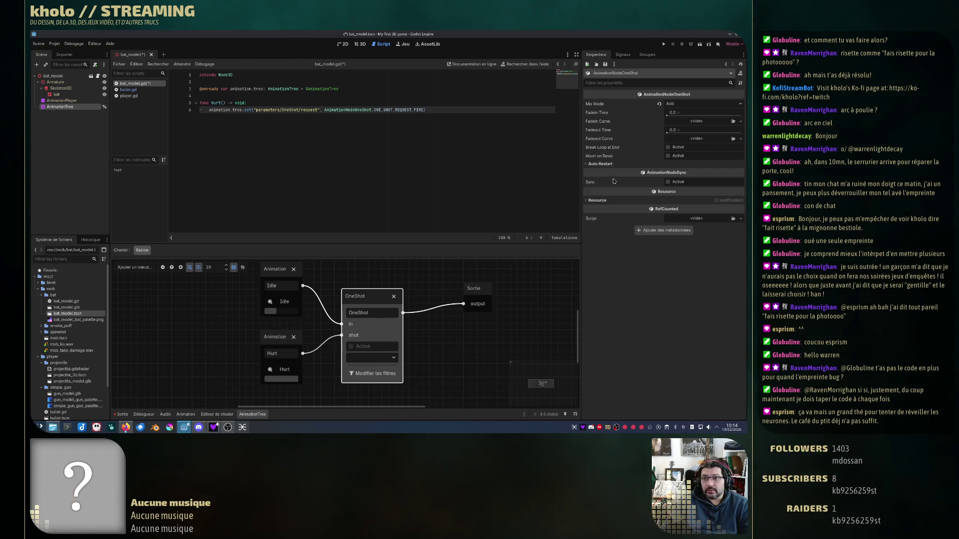
pyautogui.doubleClick(287, 110)
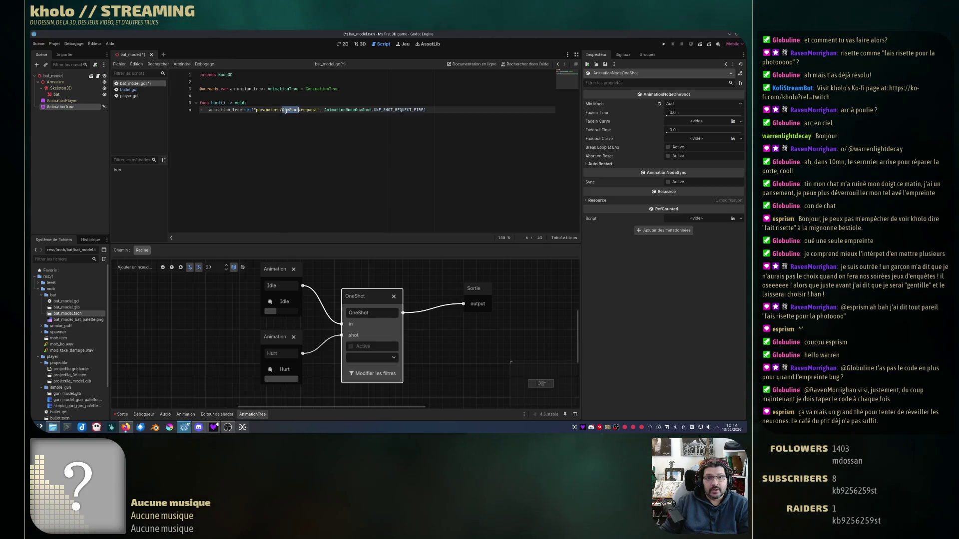
pyautogui.doubleClick(309, 110)
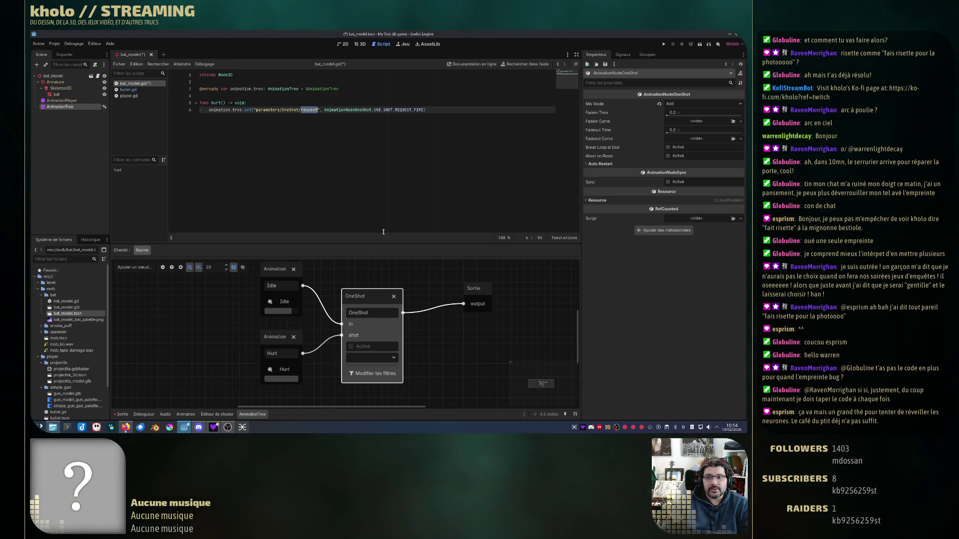
pyautogui.click(370, 357)
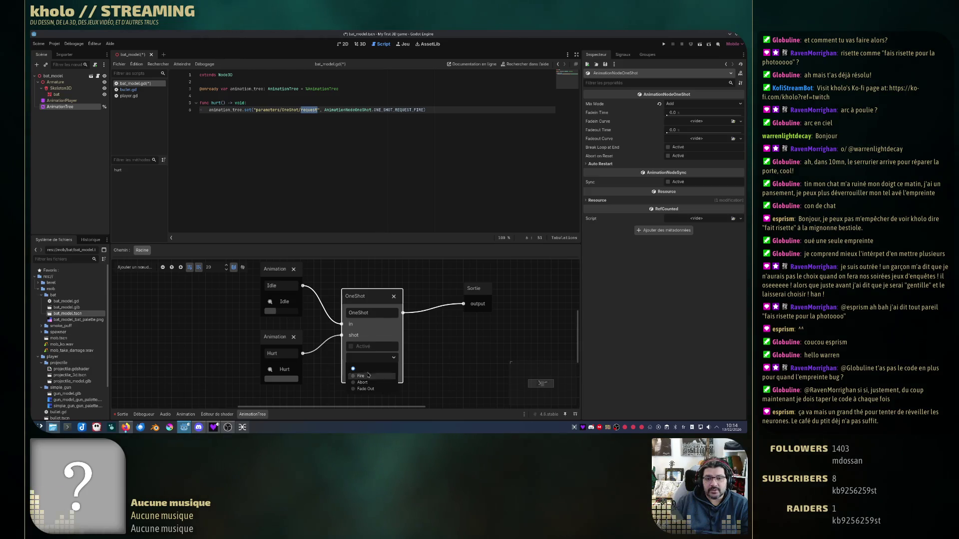
pyautogui.click(423, 109)
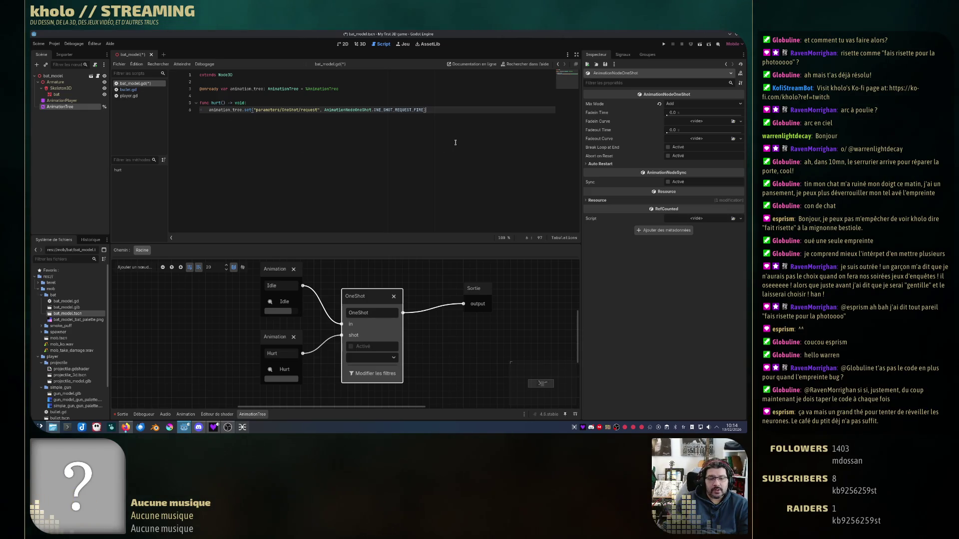
# - Save the bat model script and open the mob scene
pyautogui.hotkey('ctrl', 's')
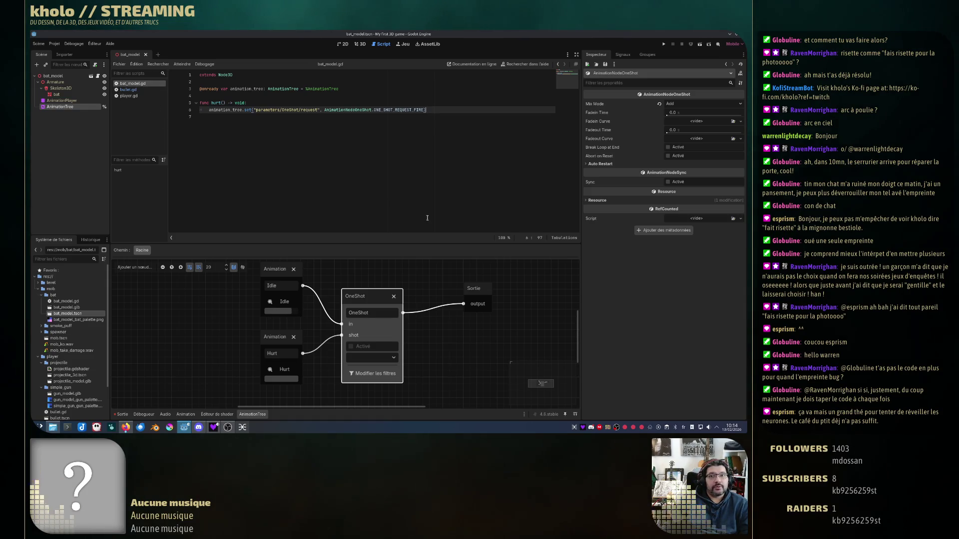
pyautogui.click(83, 107)
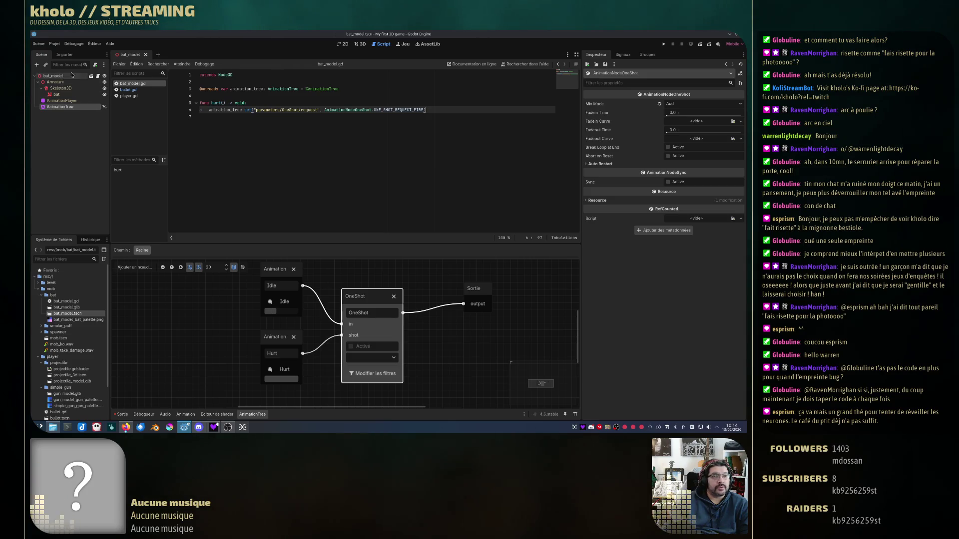
pyautogui.doubleClick(59, 338)
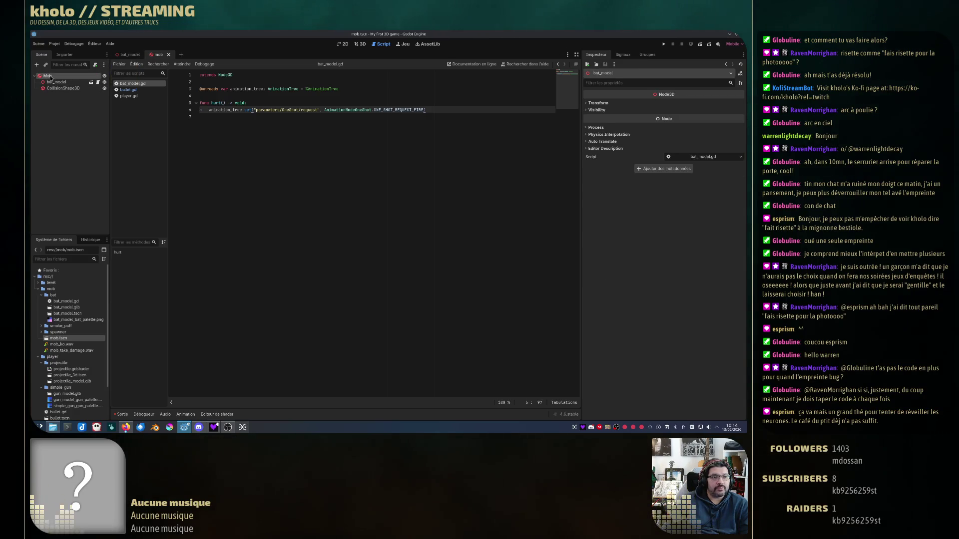
# - Attach a new mob.gd script extending RigidBody3D to the Mob node
pyautogui.scroll(-3, 93, 342)
pyautogui.doubleClick(56, 408)
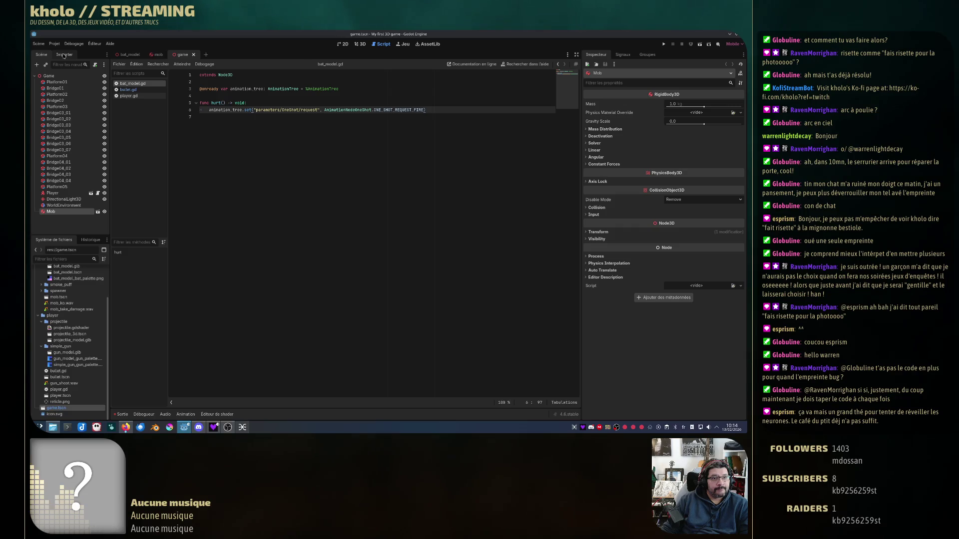
pyautogui.click(156, 54)
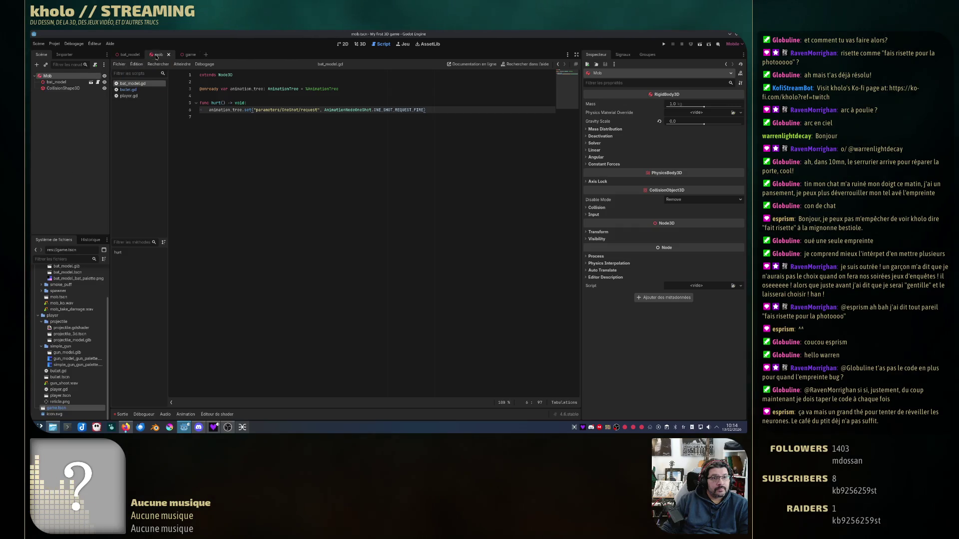
pyautogui.click(95, 65)
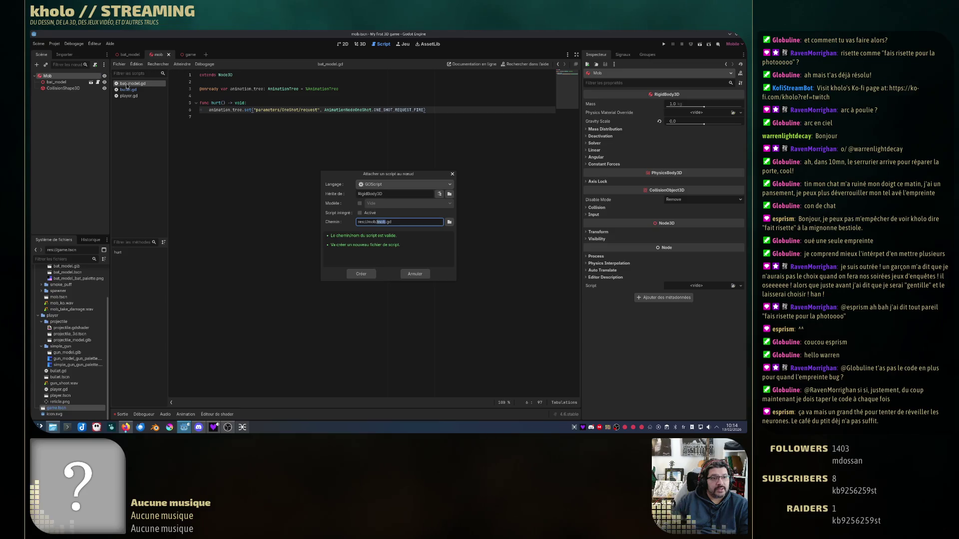
pyautogui.click(361, 274)
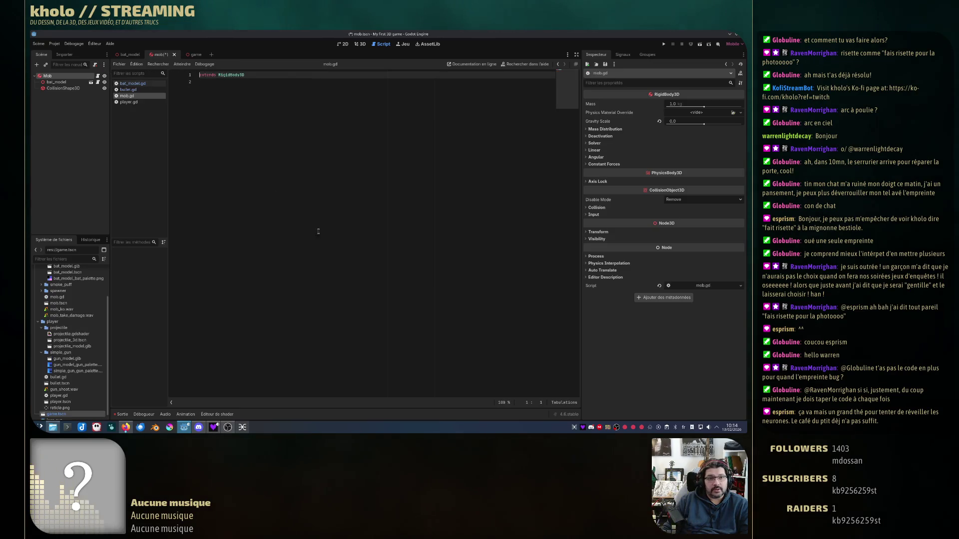
pyautogui.click(197, 99)
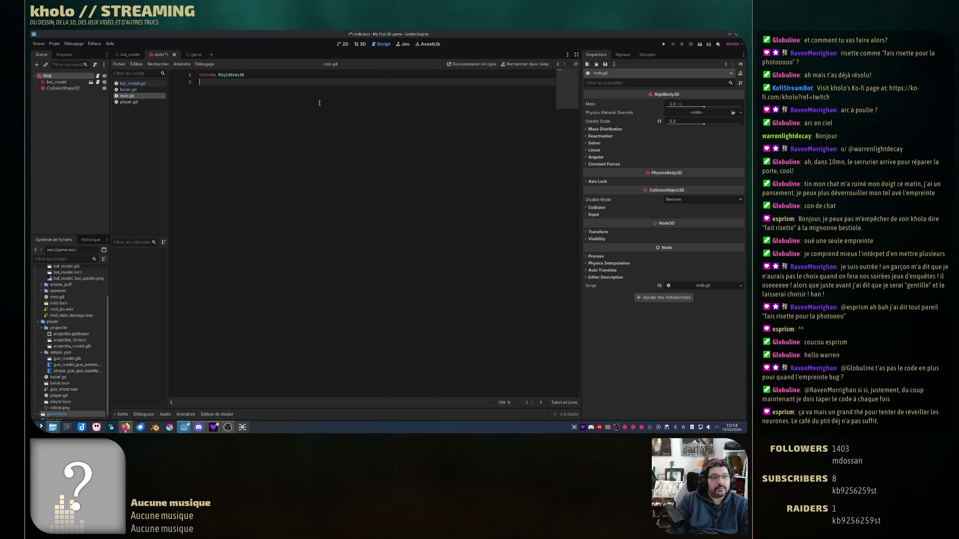
pyautogui.rightClick(79, 82)
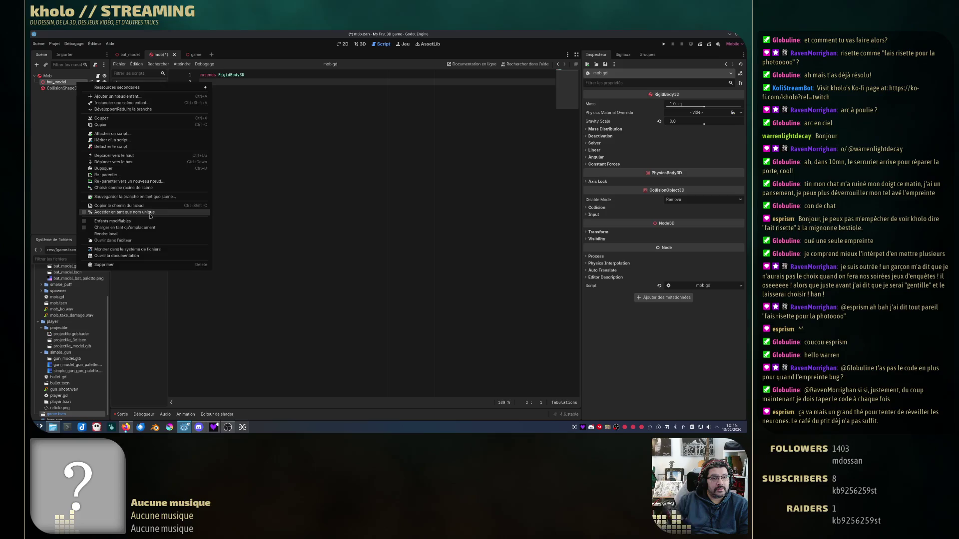
pyautogui.click(125, 212)
pyautogui.moveTo(58, 83)
pyautogui.mouseDown()
pyautogui.moveTo(269, 124)
pyautogui.moveTo(259, 125)
pyautogui.mouseUp()
# - Begin a func take_damage() -> void: function below the bat_model reference
pyautogui.click(252, 74)
pyautogui.press('Return')
pyautogui.press('Down')
pyautogui.press('Down')
pyautogui.press('Return')
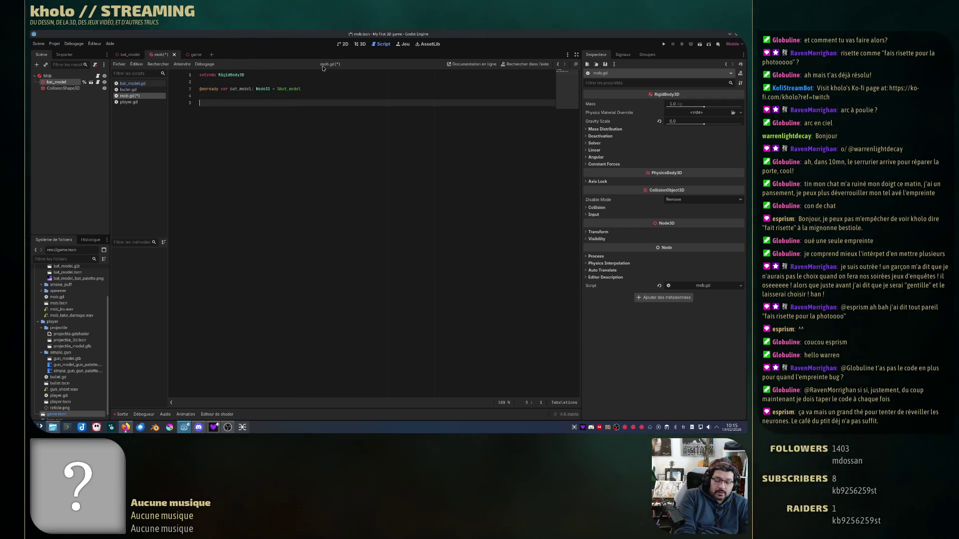
pyautogui.write('func ')
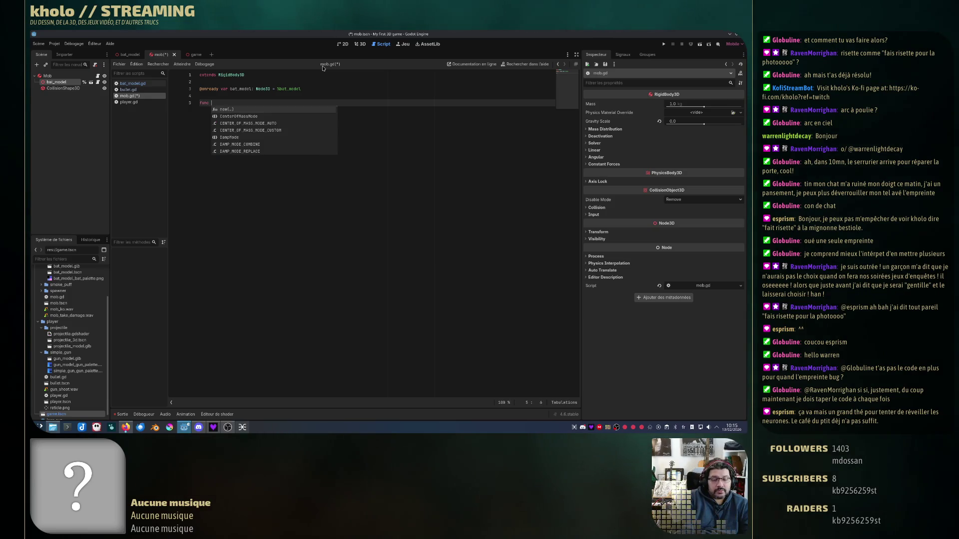
pyautogui.write('take_dama')
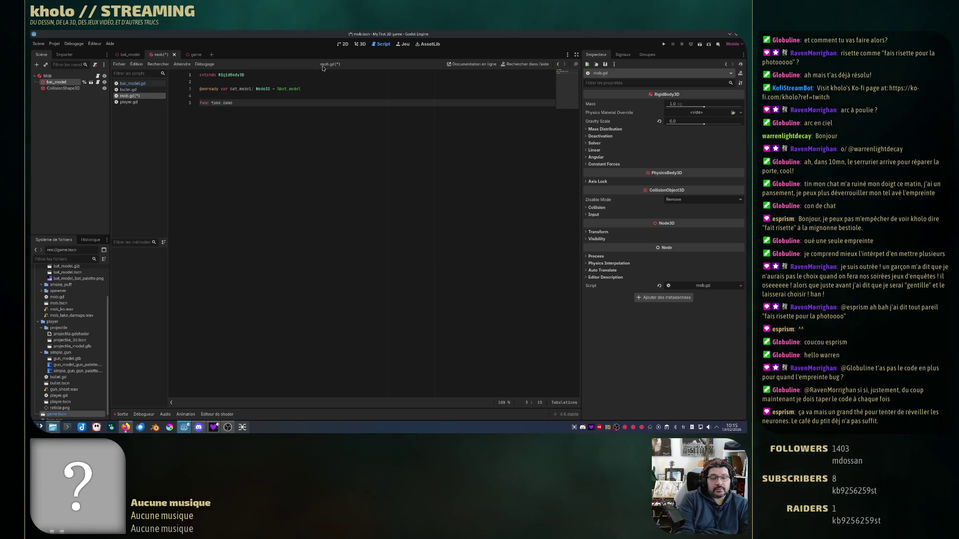
pyautogui.write('ge() -')
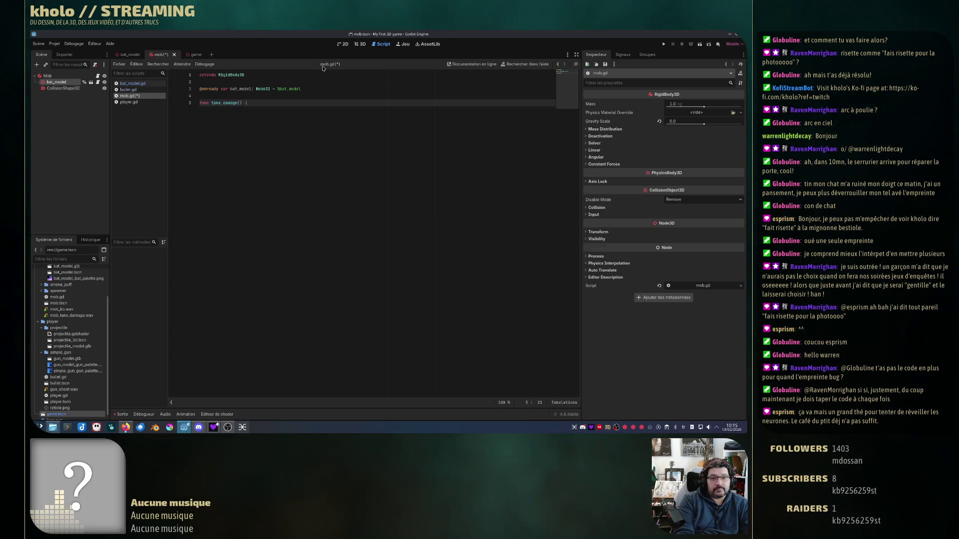
pyautogui.write('> void:')
# - Make take_damage() call bat_model.hurt() and save mob.gd
pyautogui.press('Return')
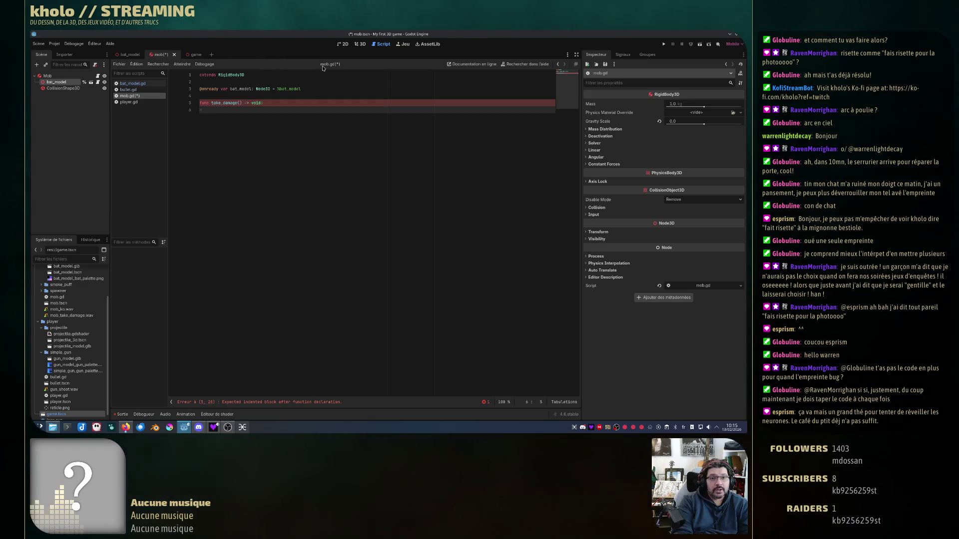
pyautogui.write('bat_')
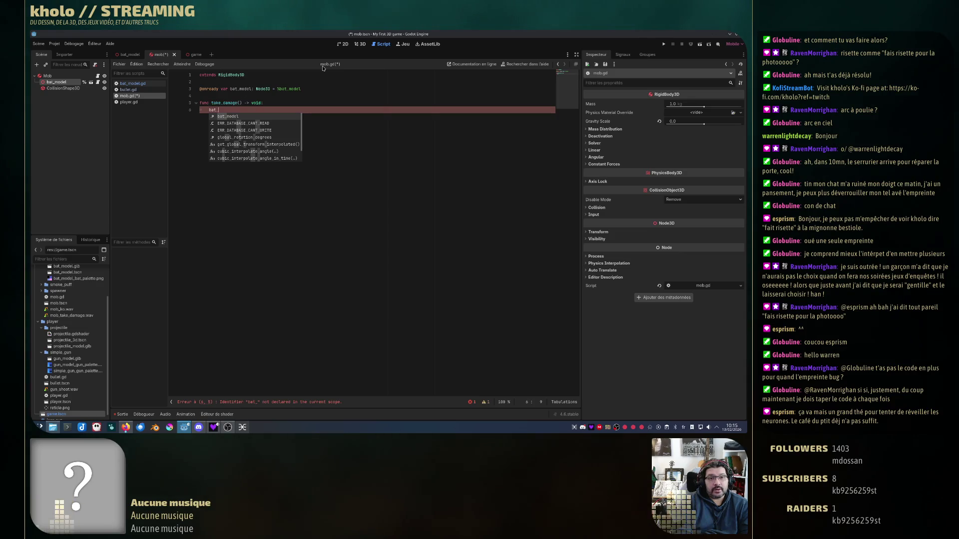
pyautogui.write('model.')
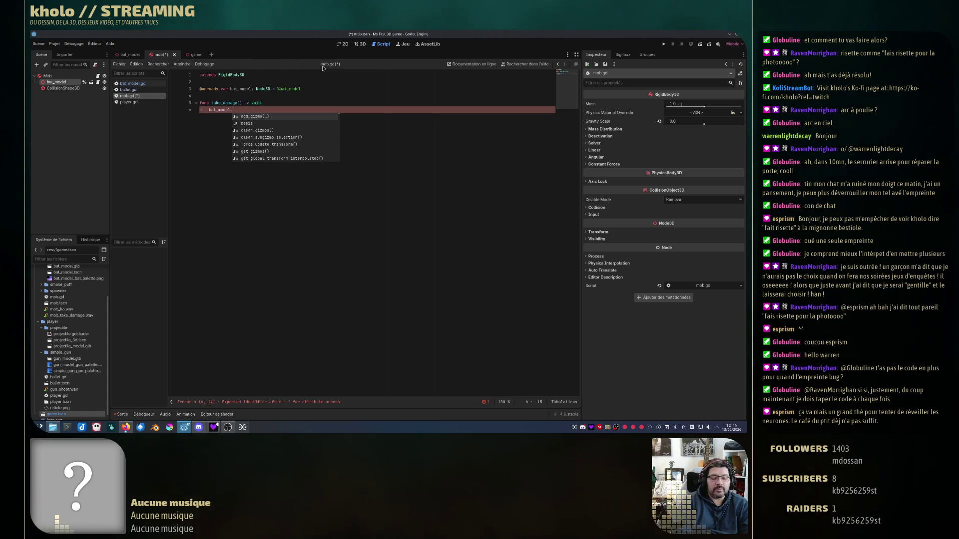
pyautogui.write('hurt(')
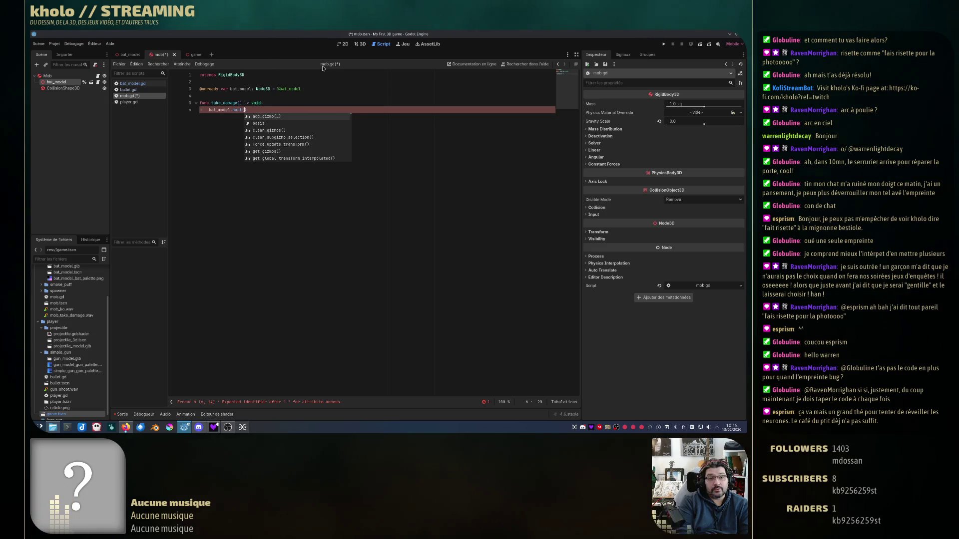
pyautogui.press('Return')
pyautogui.hotkey('ctrl', 's')
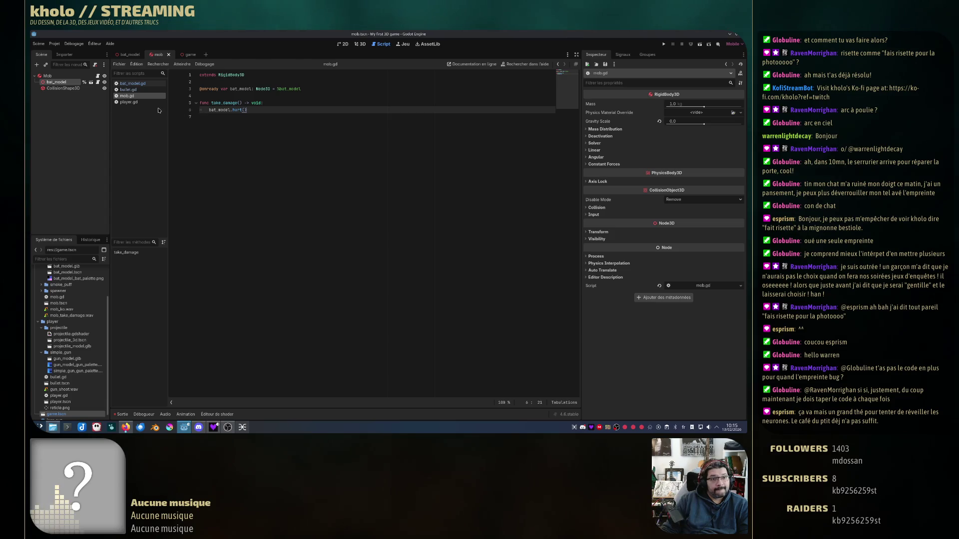
pyautogui.click(128, 90)
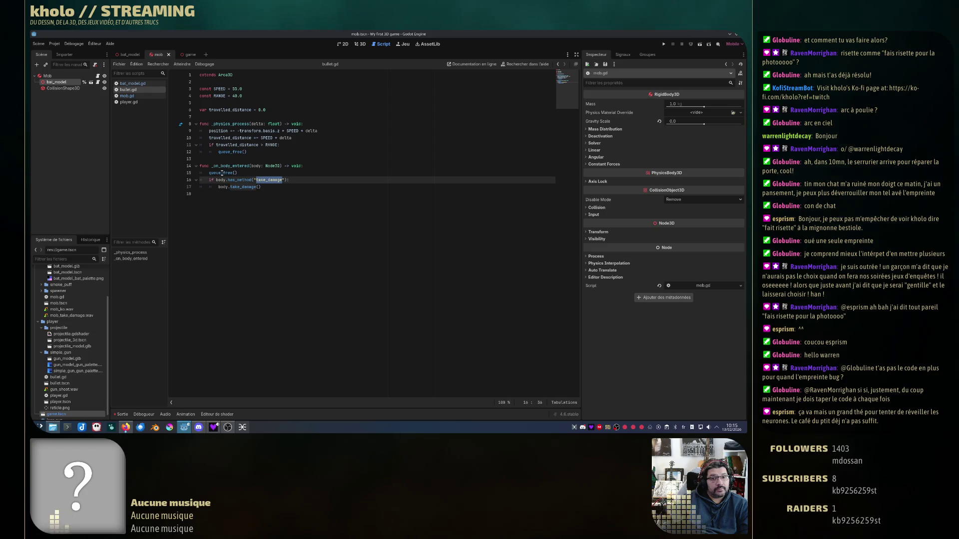
# - Review bullet.gd's _on_body_entered handler and bring up the node's signals list
pyautogui.moveTo(220, 166)
pyautogui.mouseDown()
pyautogui.moveTo(268, 166)
pyautogui.moveTo(284, 185)
pyautogui.mouseUp()
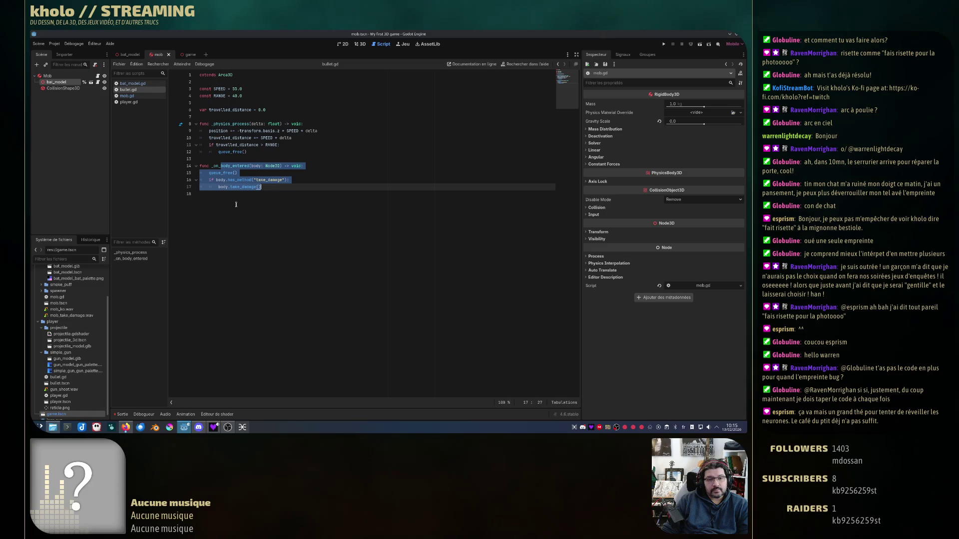
pyautogui.press('Escape')
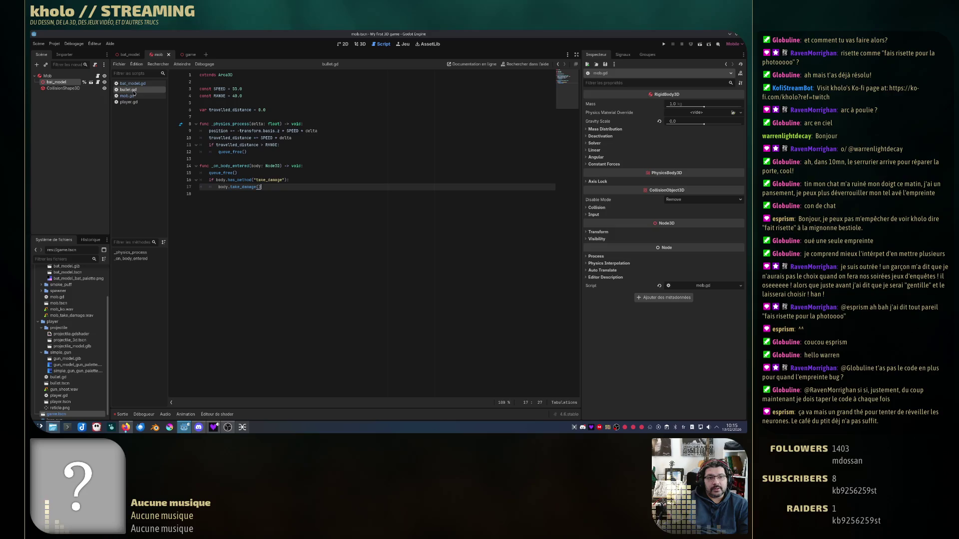
pyautogui.doubleClick(230, 167)
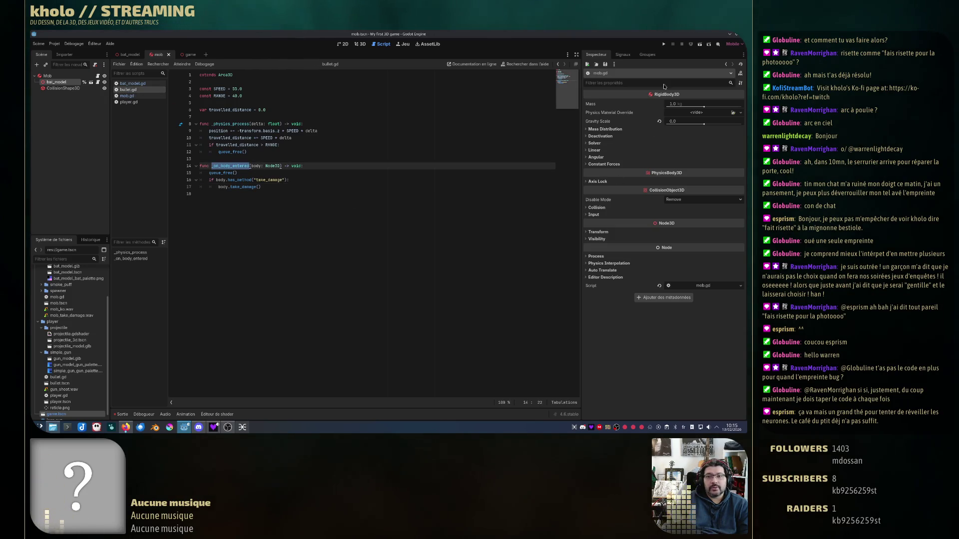
pyautogui.click(623, 54)
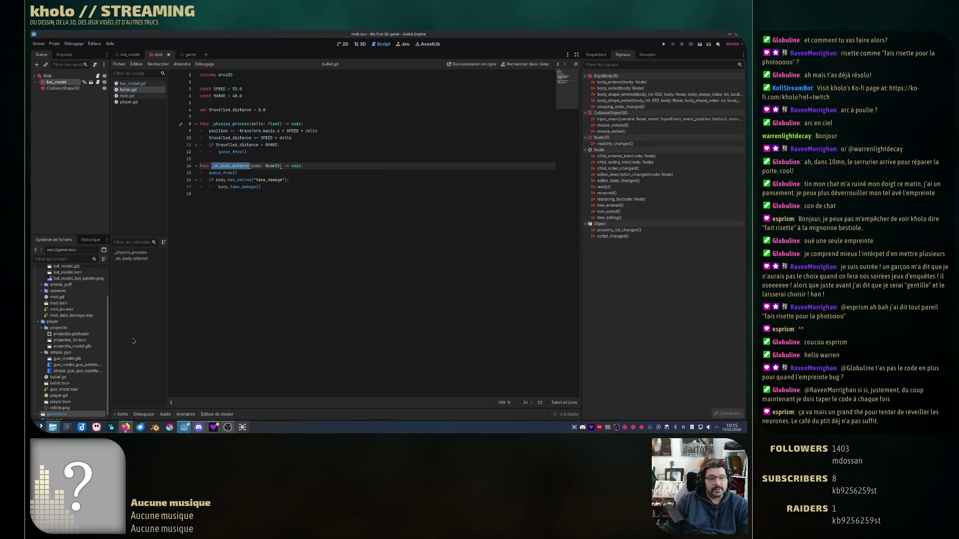
# - Open bullet.tscn, confirm body_entered connects to _on_body_entered, and select line 16's has_method check
pyautogui.doubleClick(59, 383)
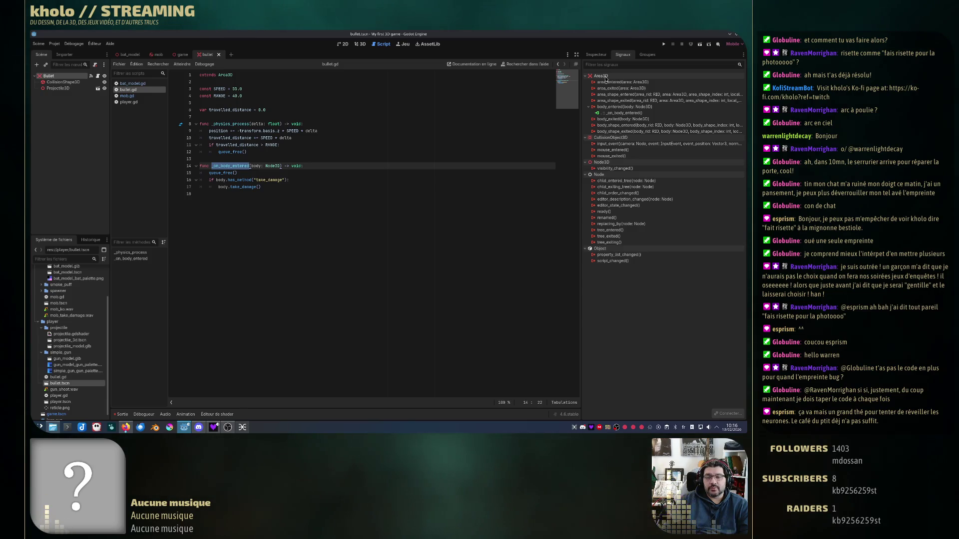
pyautogui.moveTo(611, 79)
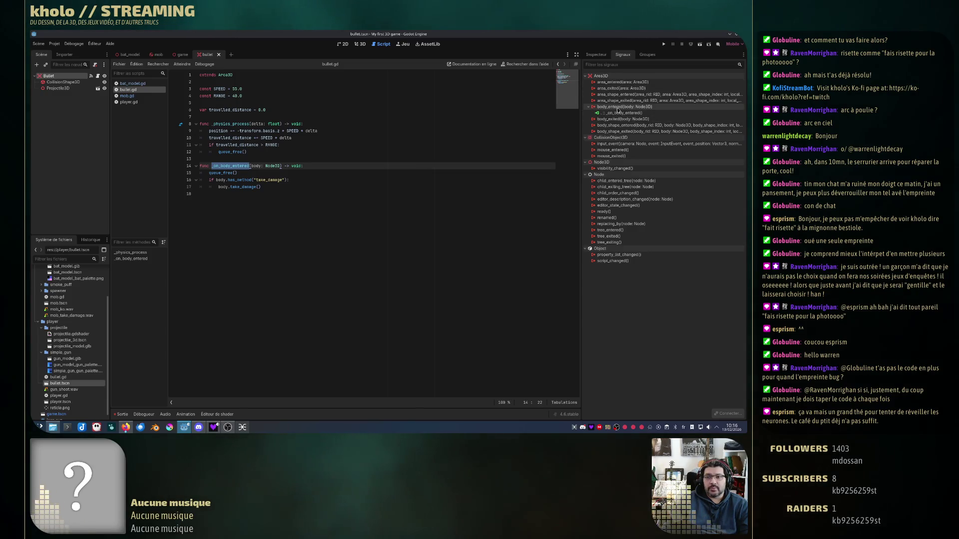
pyautogui.moveTo(633, 109)
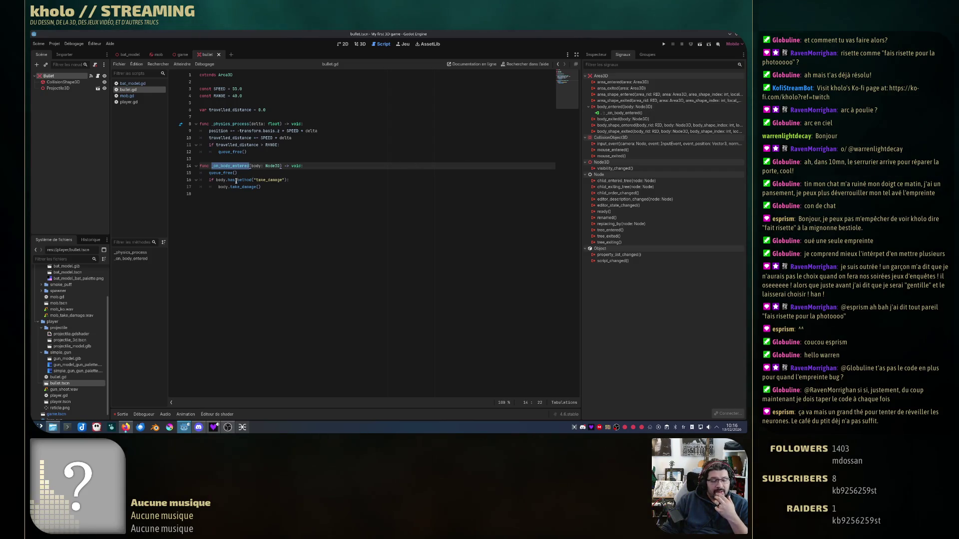
pyautogui.moveTo(214, 181)
pyautogui.mouseDown()
pyautogui.moveTo(254, 180)
pyautogui.moveTo(252, 166)
pyautogui.moveTo(280, 166)
pyautogui.mouseUp()
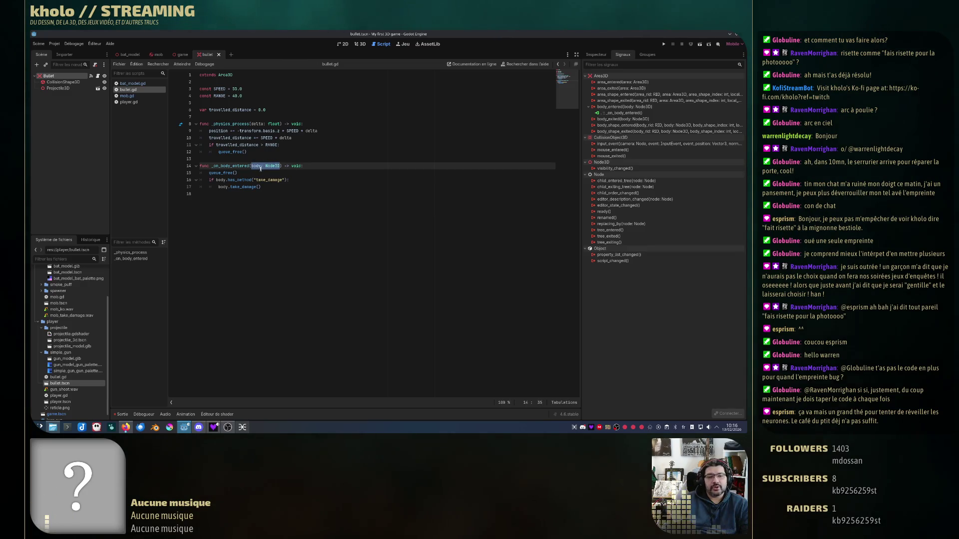
pyautogui.click(220, 181)
# - Copy take_damage() from mob.gd and paste it into bullet.gd's body.take_damage() call on line 17
pyautogui.doubleClick(246, 180)
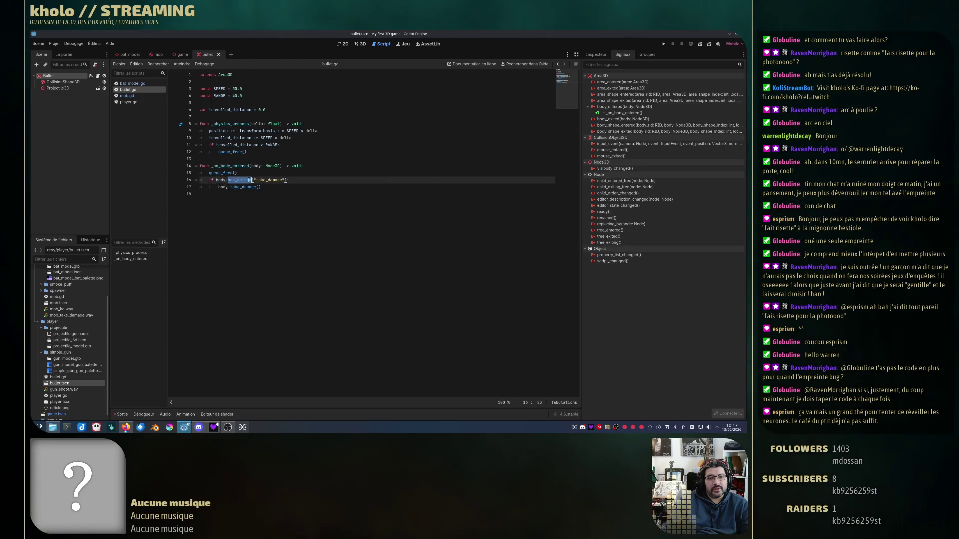
pyautogui.hotkey('alt', 'Left')
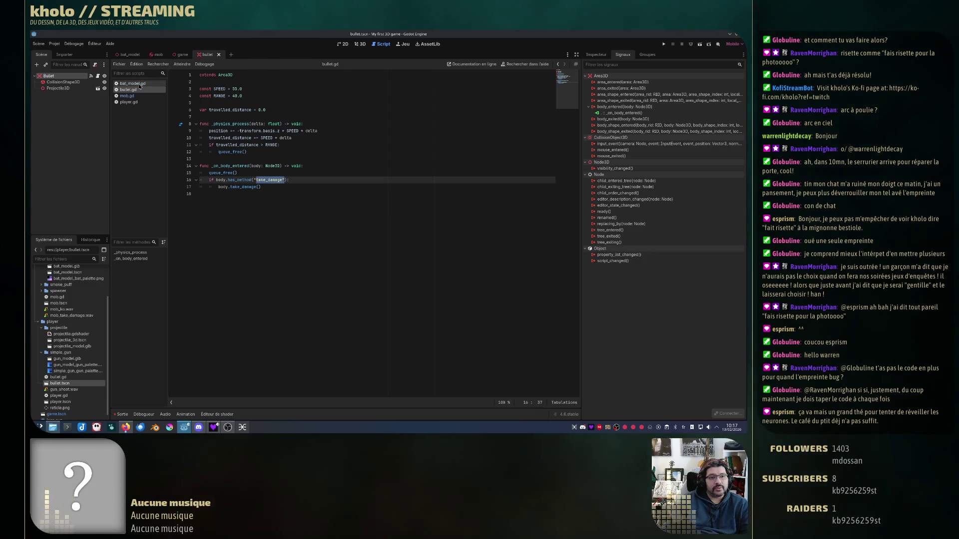
pyautogui.click(150, 97)
pyautogui.moveTo(210, 103); pyautogui.dragTo(243, 103)
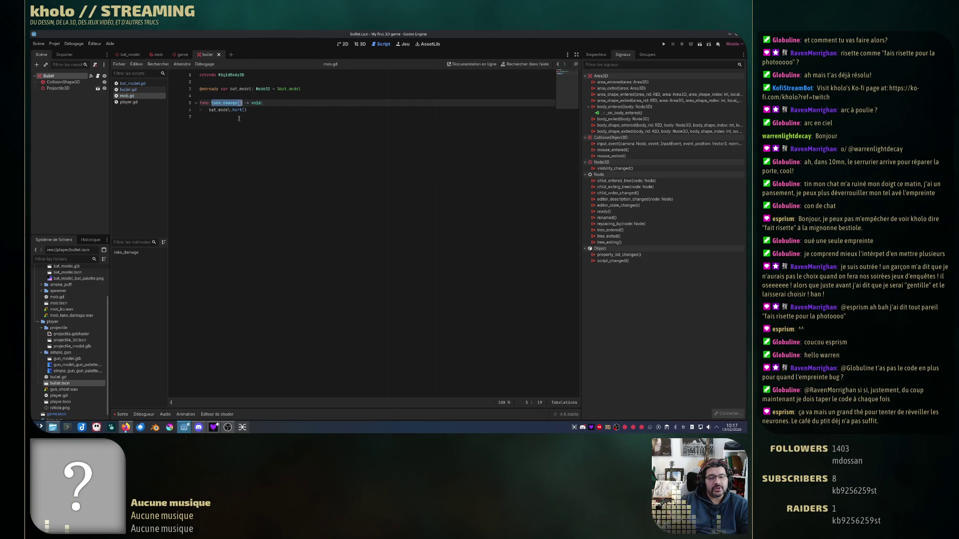
pyautogui.click(135, 93)
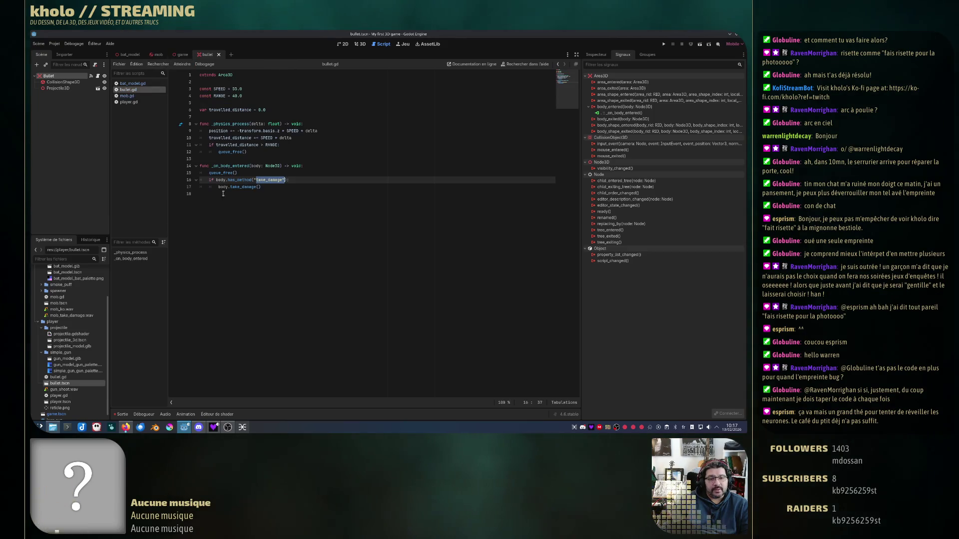
pyautogui.hotkey('ctrl', 'v')
pyautogui.press('Down')
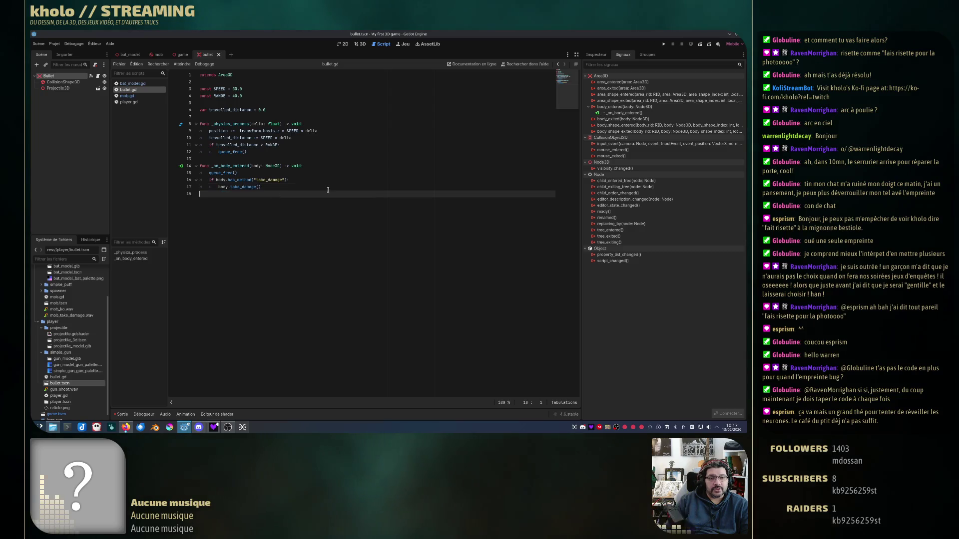
pyautogui.click(664, 45)
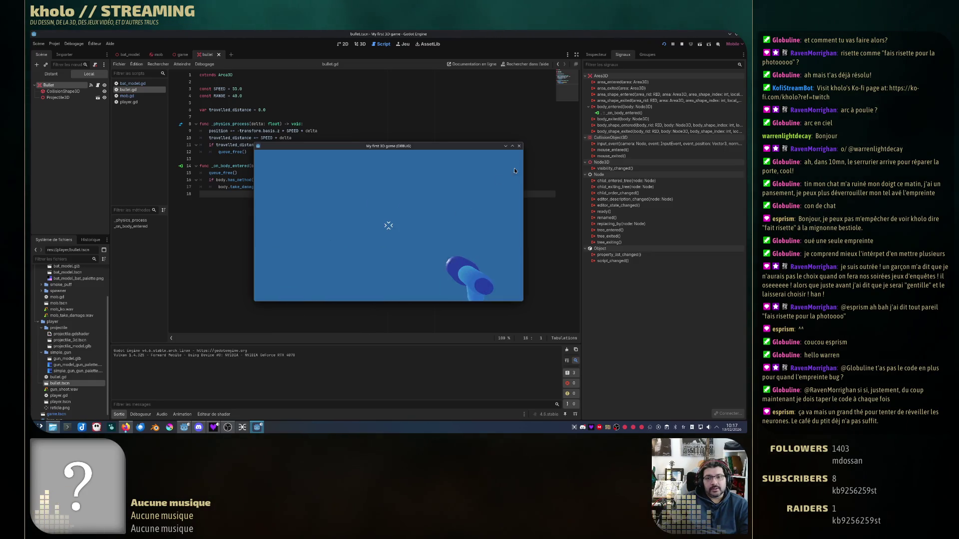
pyautogui.click(519, 145)
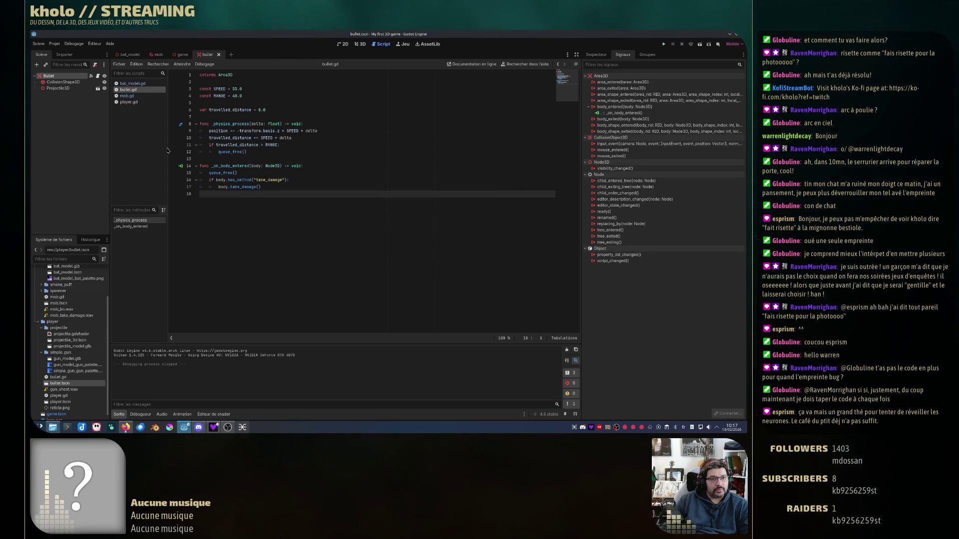
pyautogui.click(184, 55)
# - Close the bat_model scene and view player.tscn in the 3D editor, orbiting around the player
pyautogui.click(131, 55)
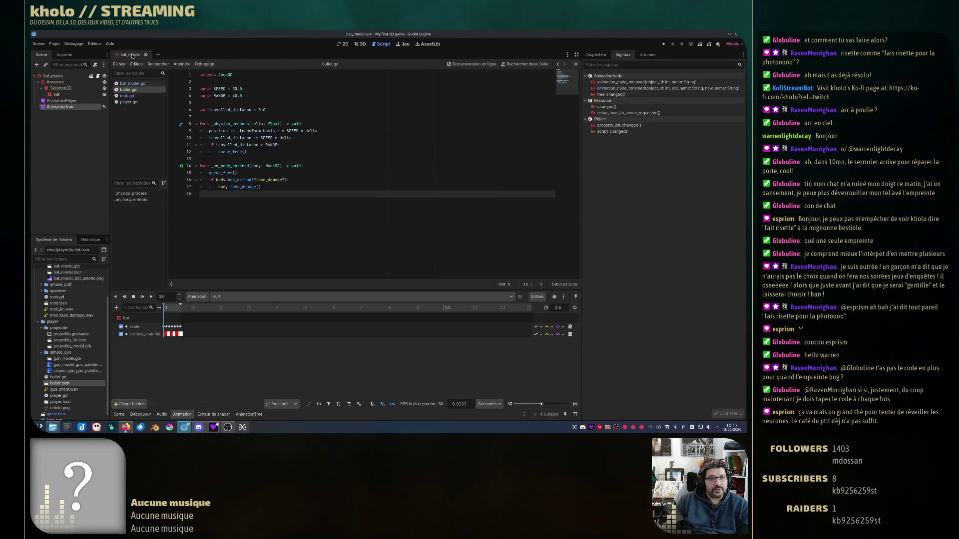
pyautogui.click(145, 55)
pyautogui.scroll(-1, 69, 400)
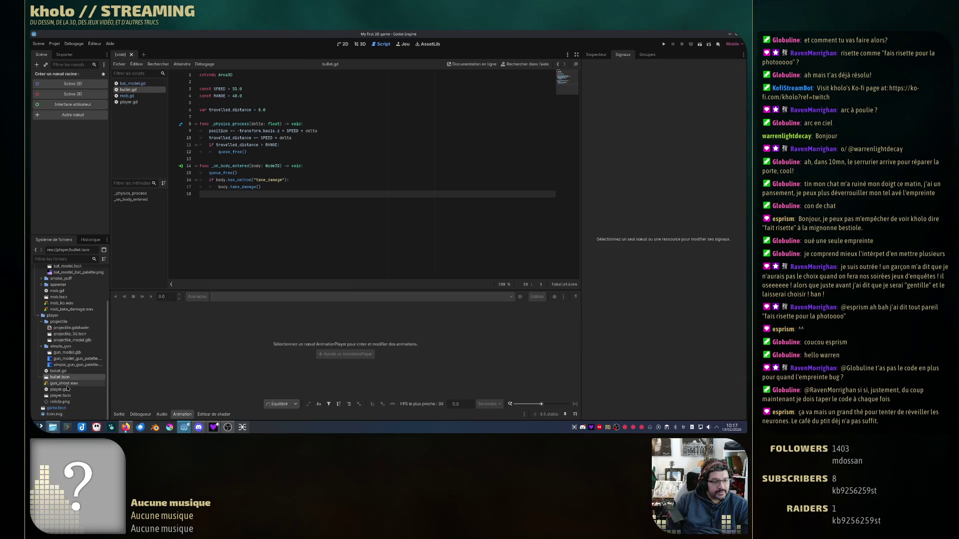
pyautogui.doubleClick(72, 396)
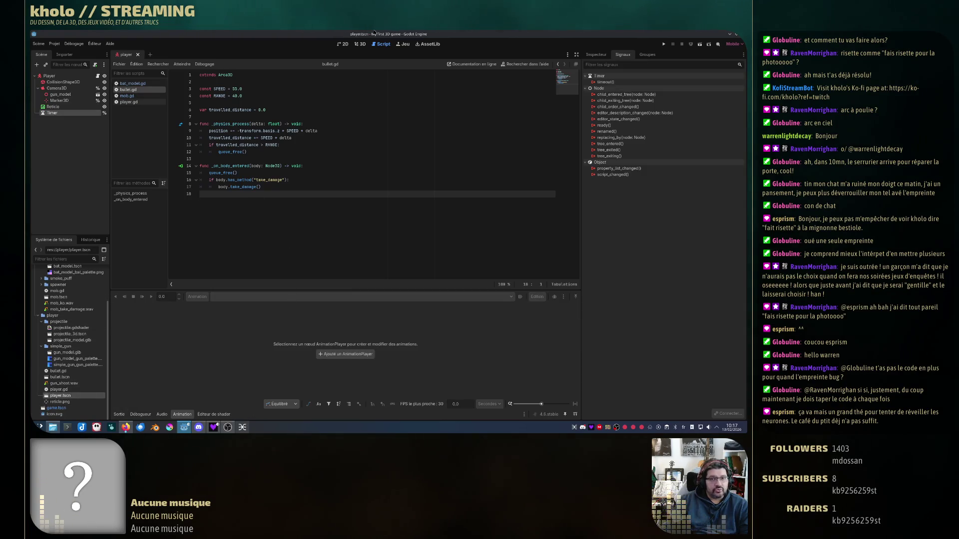
pyautogui.click(359, 44)
pyautogui.moveTo(370, 190)
pyautogui.mouseDown()
pyautogui.moveTo(423, 201)
pyautogui.moveTo(169, 91)
pyautogui.mouseUp()
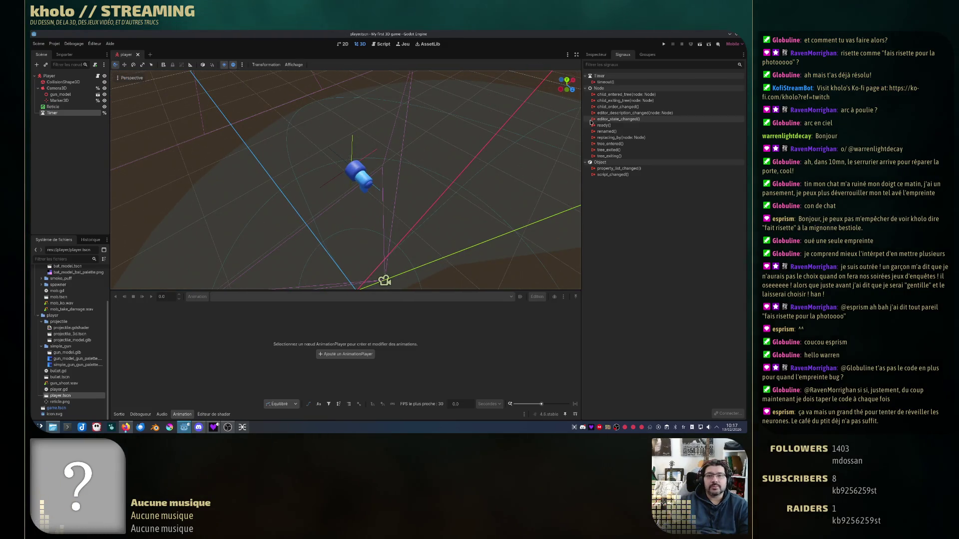
# - Switch the 3D view from two side-by-side views to the three-view layout, then select gun_model
pyautogui.click(294, 64)
pyautogui.click(323, 81)
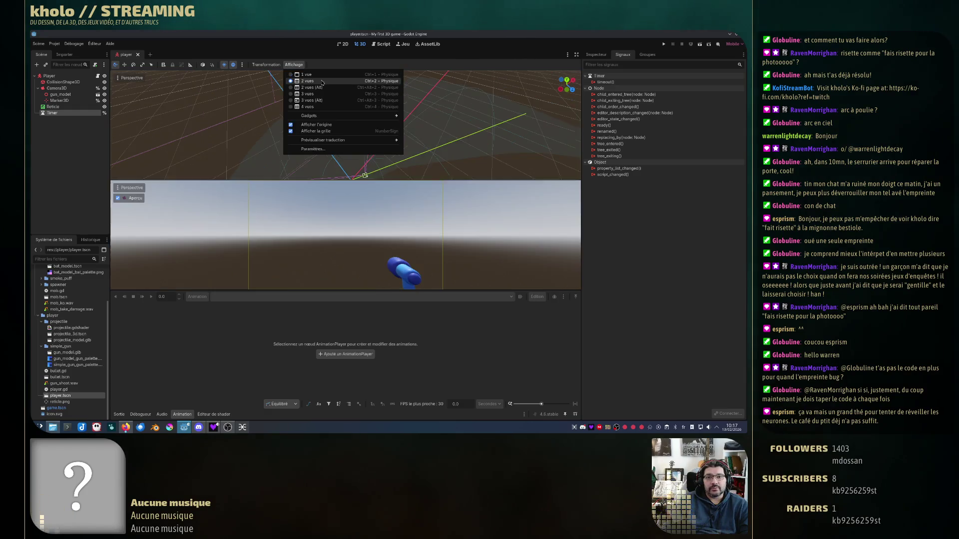
pyautogui.click(312, 87)
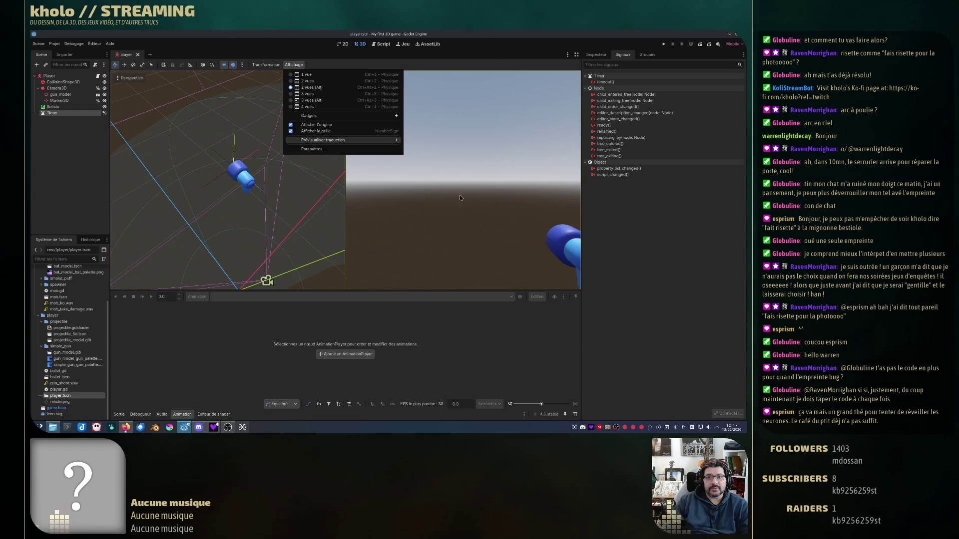
pyautogui.click(441, 242)
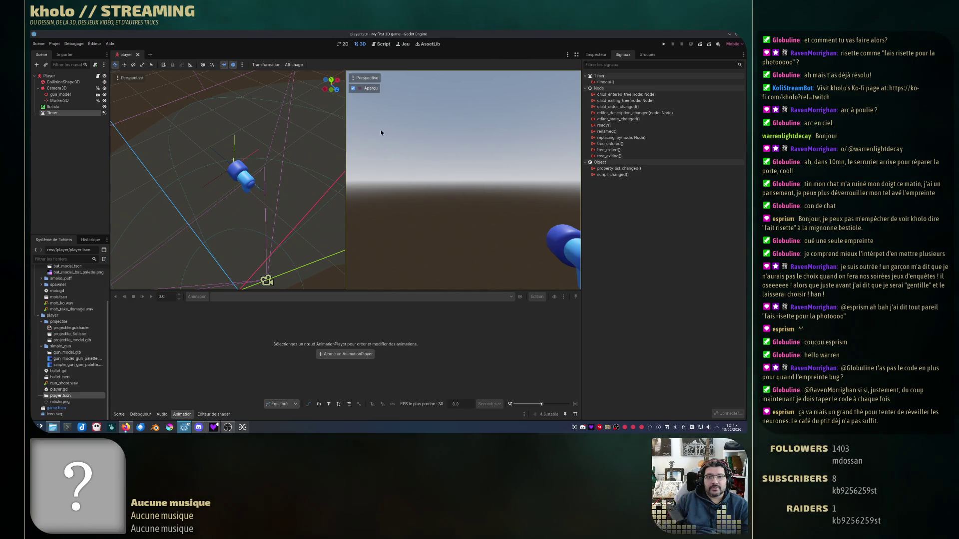
pyautogui.click(294, 64)
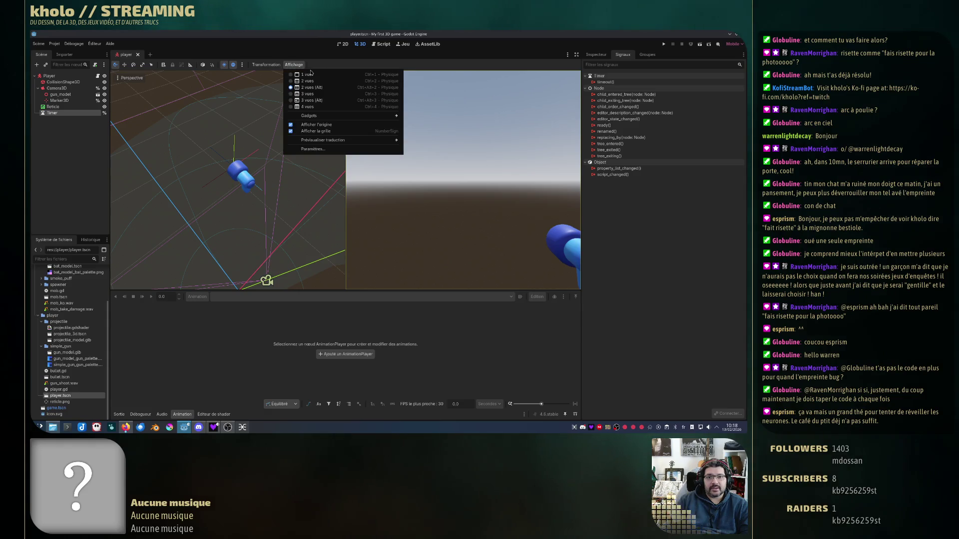
pyautogui.click(313, 100)
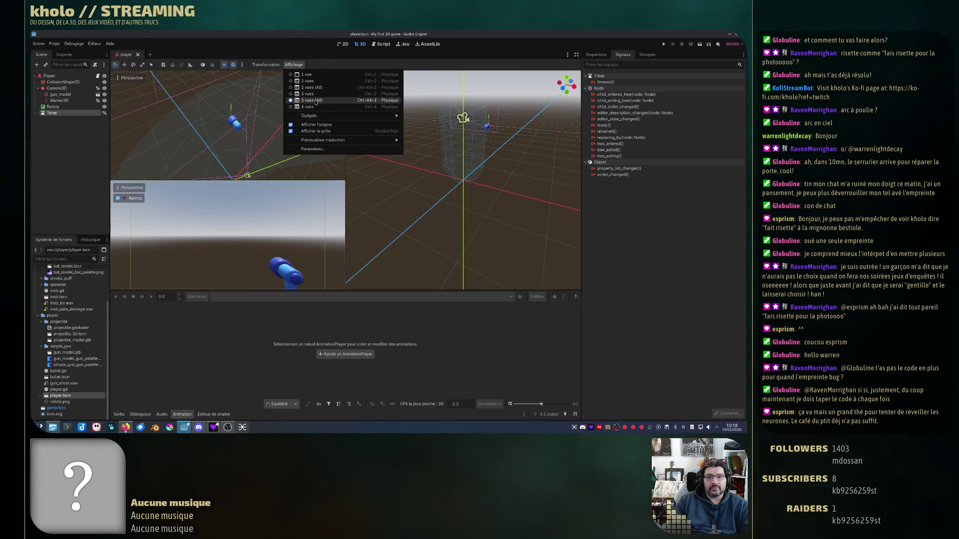
pyautogui.click(355, 206)
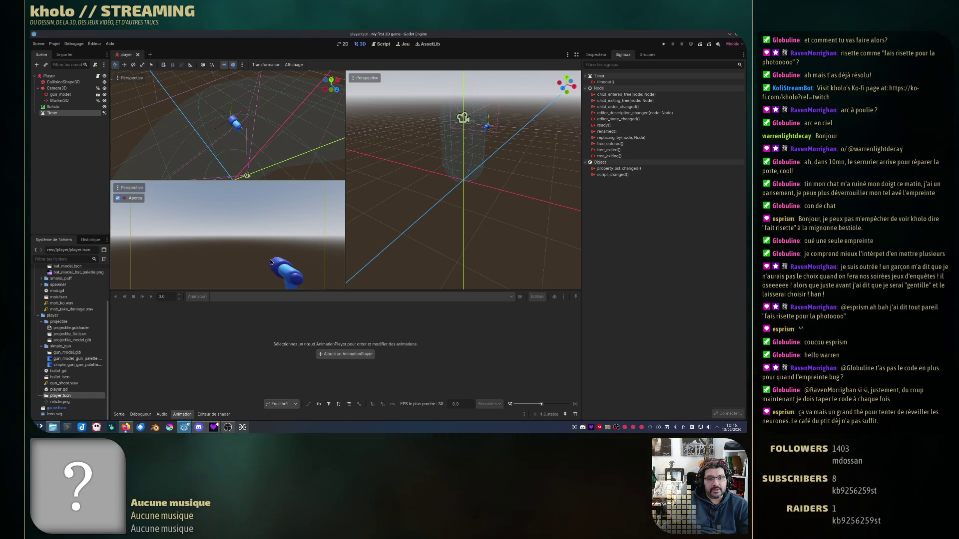
pyautogui.click(233, 120)
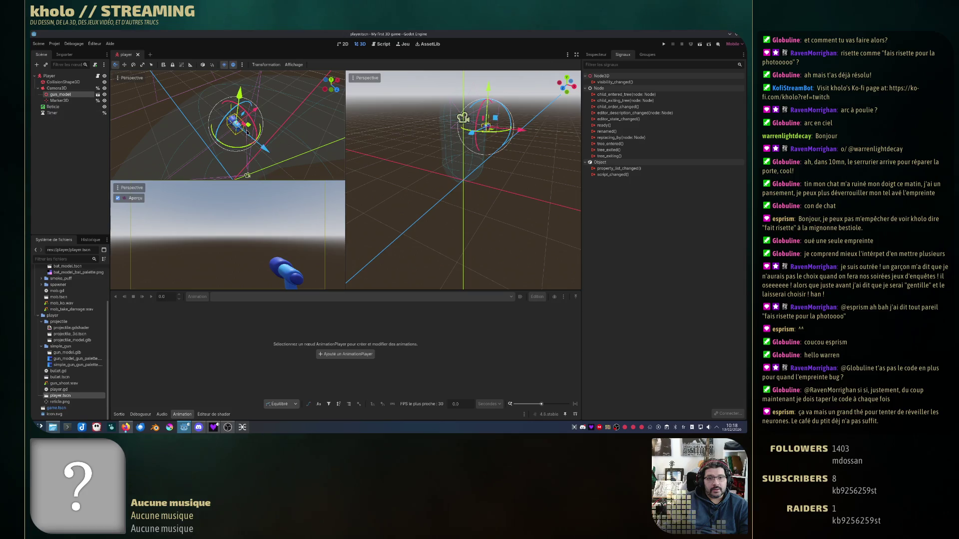
pyautogui.moveTo(282, 149)
pyautogui.mouseDown()
pyautogui.moveTo(205, 183)
pyautogui.moveTo(336, 198)
pyautogui.moveTo(413, 233)
pyautogui.moveTo(410, 205)
pyautogui.moveTo(458, 199)
pyautogui.moveTo(469, 177)
pyautogui.moveTo(427, 195)
pyautogui.mouseUp()
pyautogui.scroll(5, 399, 220)
pyautogui.click(447, 219)
pyautogui.scroll(2, 425, 198)
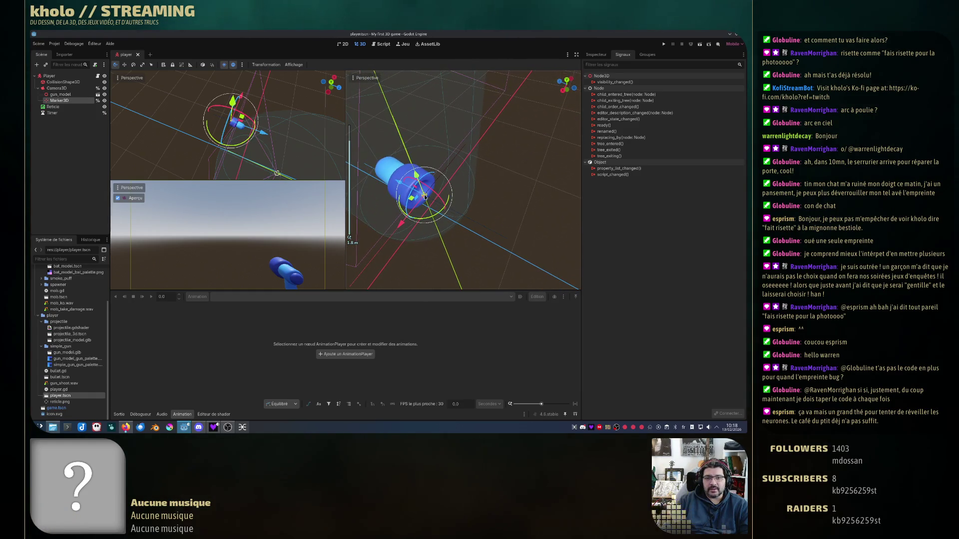
pyautogui.scroll(-3, 429, 200)
pyautogui.scroll(-3, 430, 202)
pyautogui.moveTo(430, 203)
pyautogui.mouseDown()
pyautogui.moveTo(460, 195)
pyautogui.moveTo(543, 234)
pyautogui.moveTo(552, 212)
pyautogui.mouseUp()
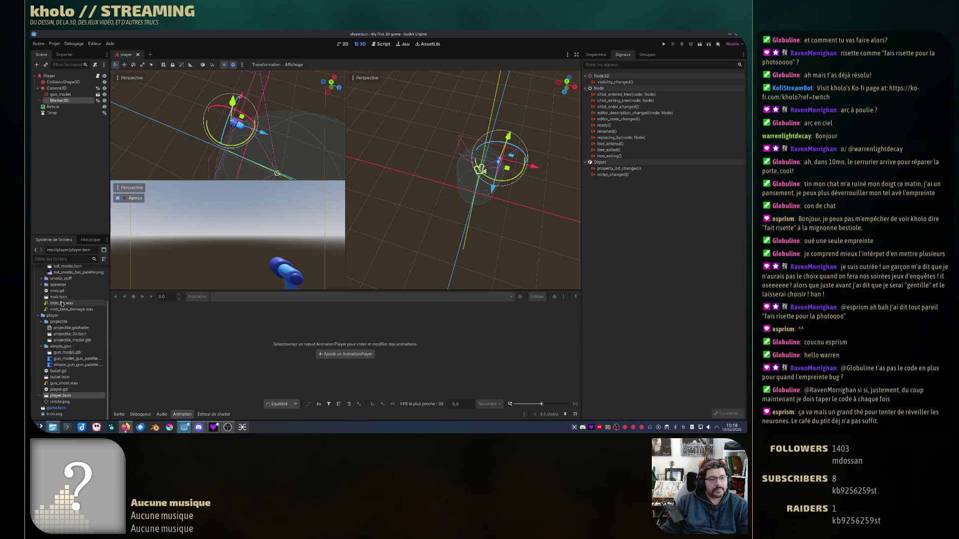
pyautogui.doubleClick(67, 377)
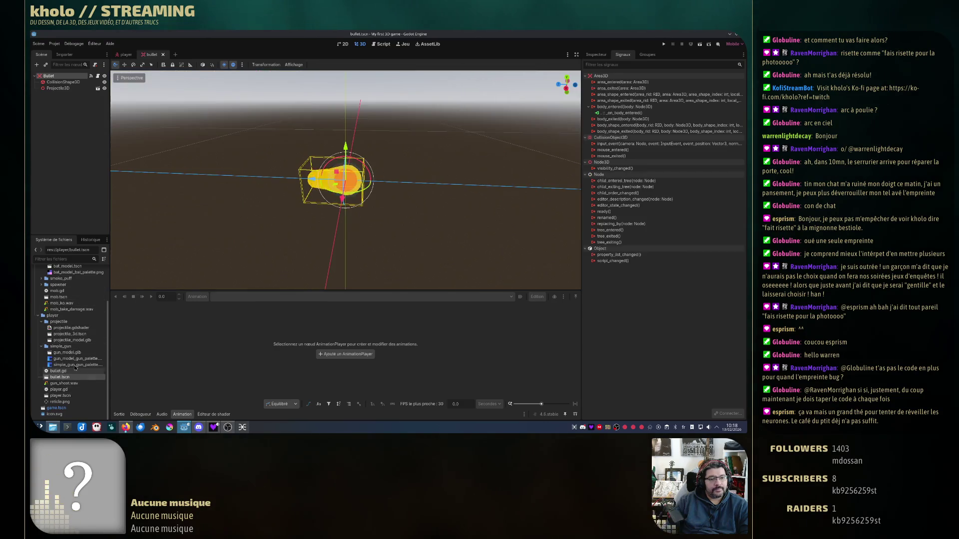
# - Review bullet.gd (SPEED 55.0, RANGE 40.0), then return to the bullet's 3D view
pyautogui.click(383, 44)
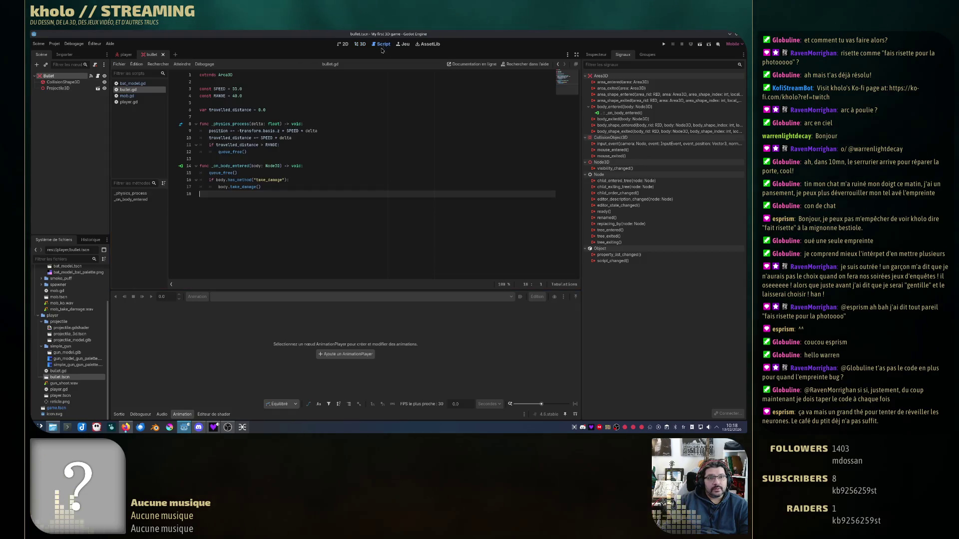
pyautogui.click(245, 203)
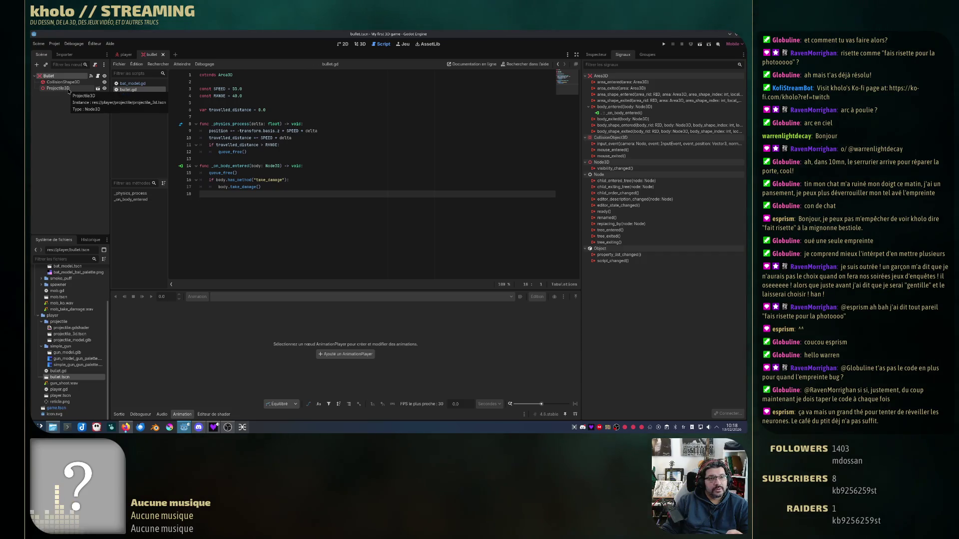
pyautogui.click(361, 44)
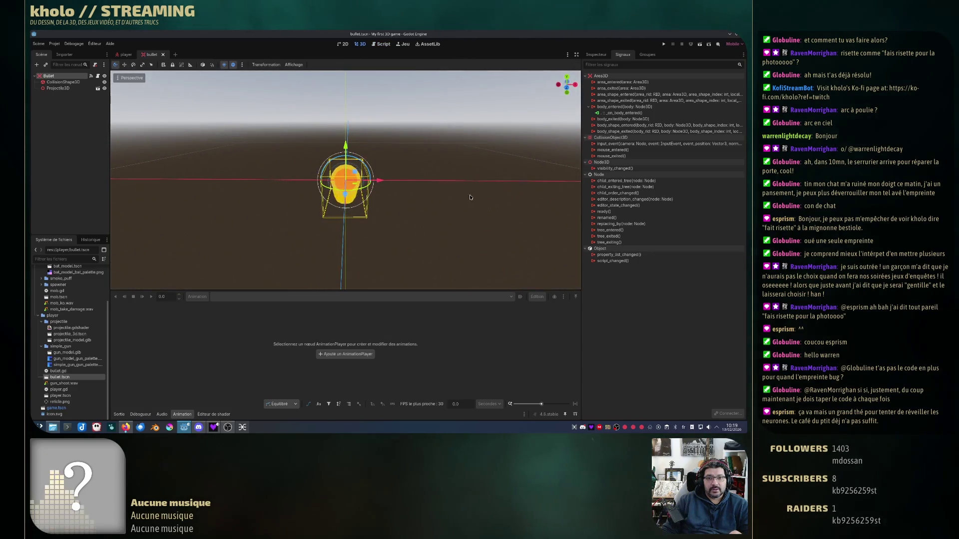
# - Switch back to the player scene and orbit its top-left viewport around Marker3D
pyautogui.hotkey('ctrl', 'Tab')
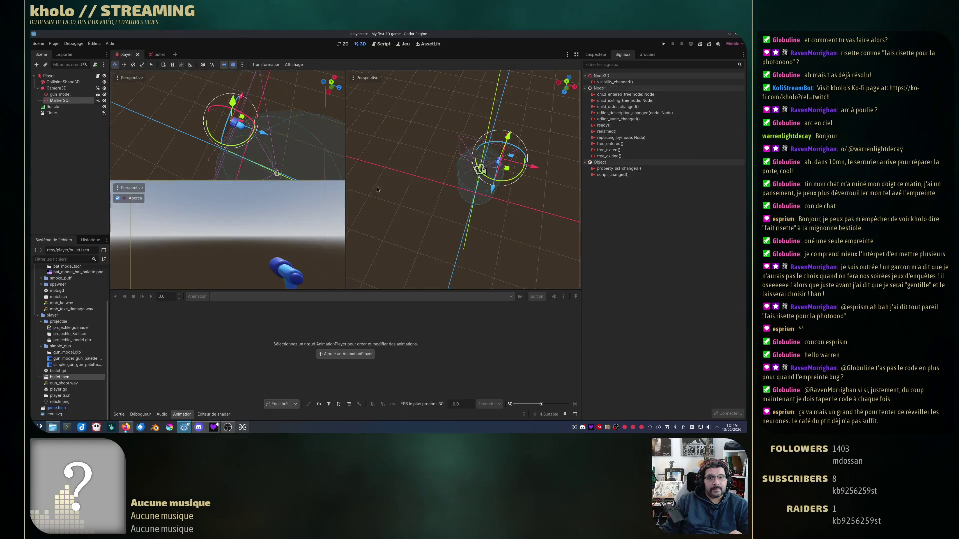
pyautogui.moveTo(314, 130)
pyautogui.mouseDown()
pyautogui.moveTo(236, 144)
pyautogui.moveTo(225, 100)
pyautogui.mouseUp()
pyautogui.scroll(2, 274, 136)
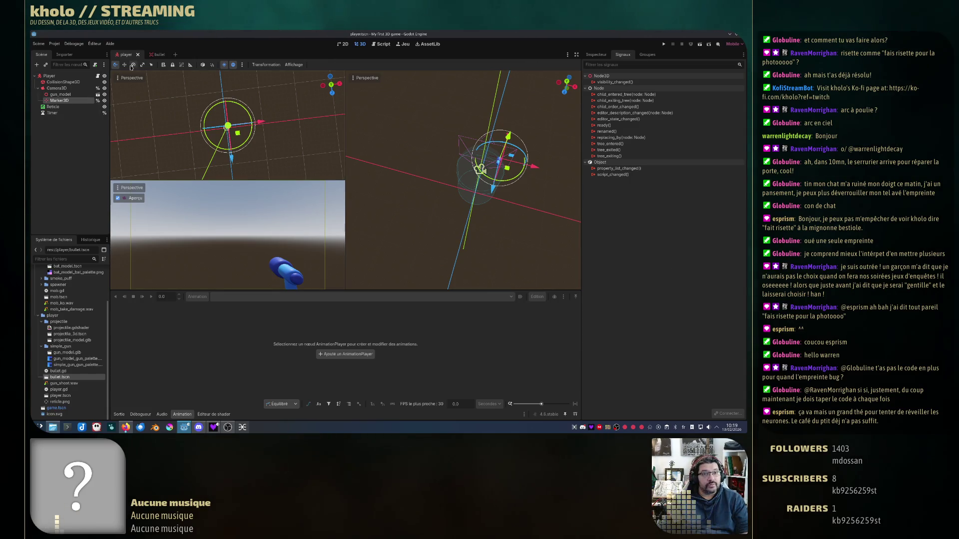
pyautogui.scroll(3, 72, 354)
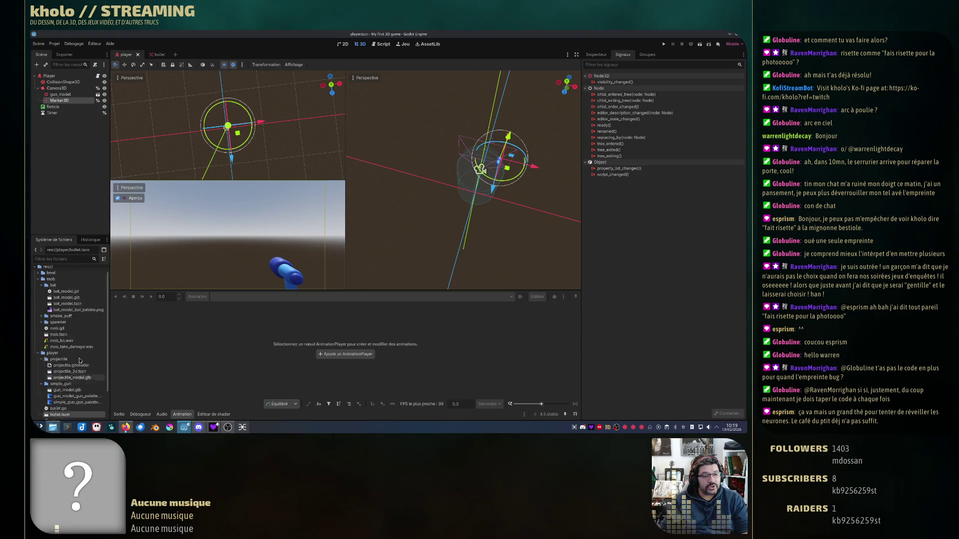
# - Open mob.tscn, orbit to face the bat front-on, and run the game
pyautogui.doubleClick(59, 344)
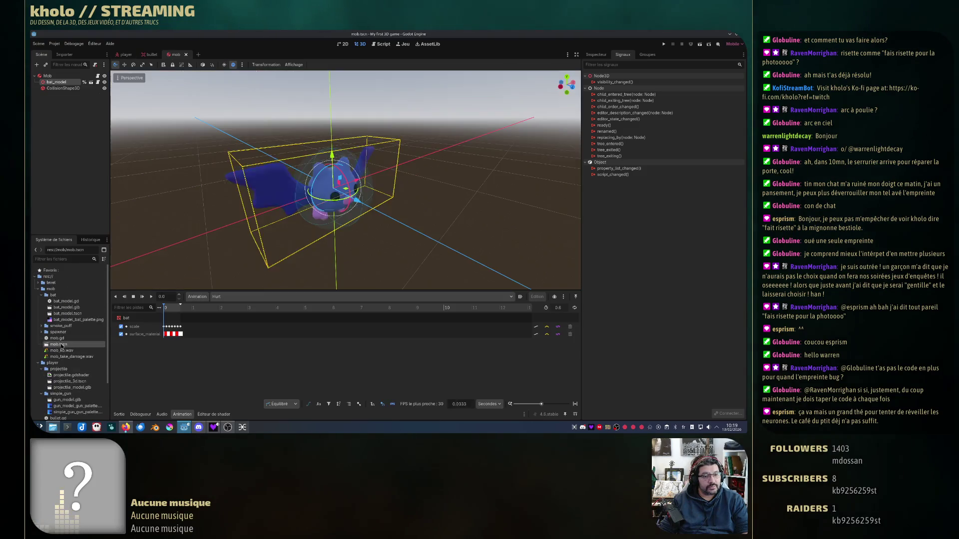
pyautogui.moveTo(319, 190)
pyautogui.mouseDown()
pyautogui.moveTo(385, 206)
pyautogui.moveTo(449, 180)
pyautogui.moveTo(408, 196)
pyautogui.mouseUp()
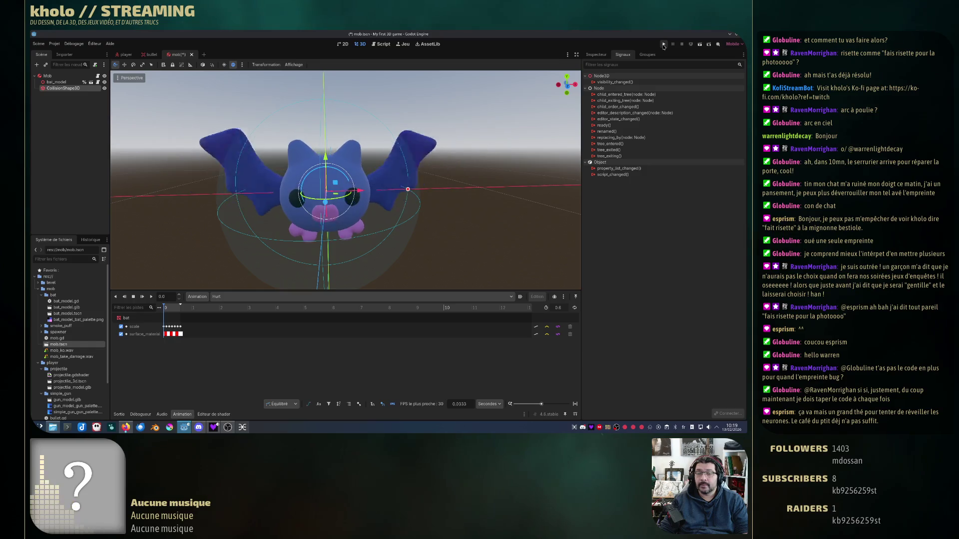
pyautogui.click(663, 44)
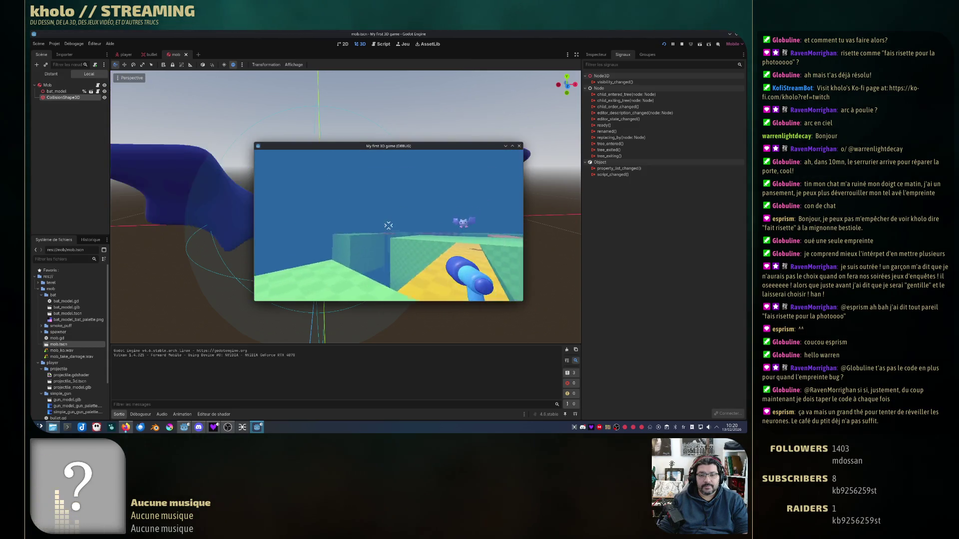
# - Try the running game, then close its window to stop debugging
pyautogui.press('Escape')
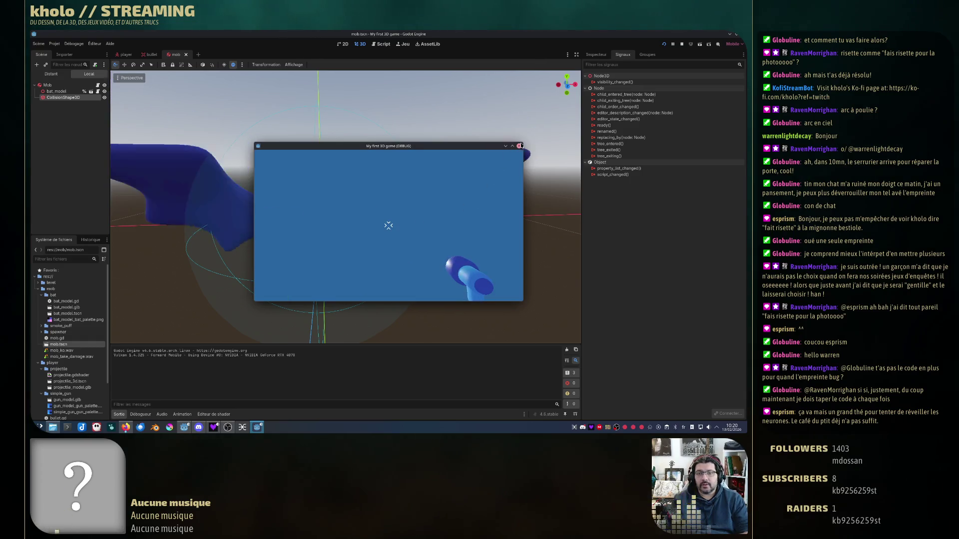
pyautogui.click(519, 146)
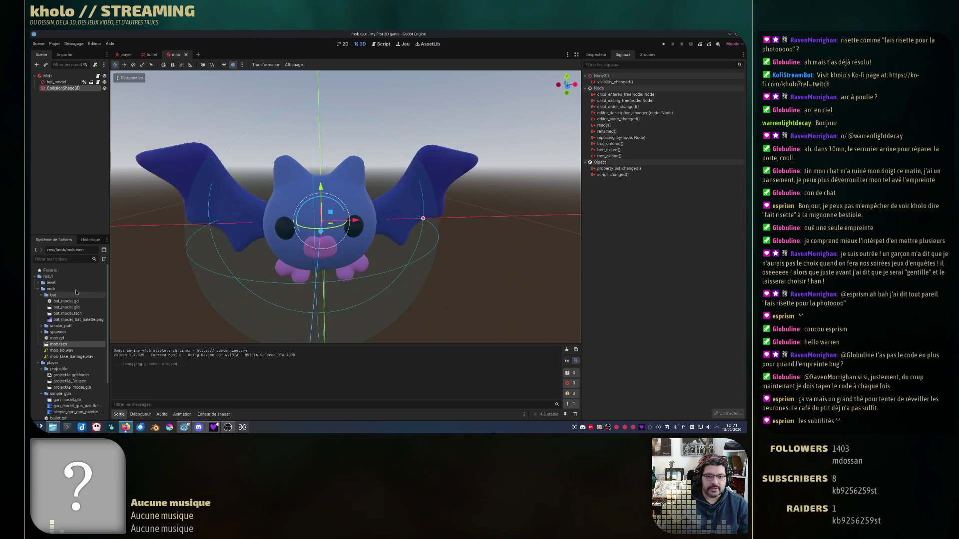
# - Search 'raycas' in the Create New Node dialog, then cancel without adding a node
pyautogui.scroll(-5, 373, 290)
pyautogui.moveTo(379, 290); pyautogui.dragTo(468, 287)
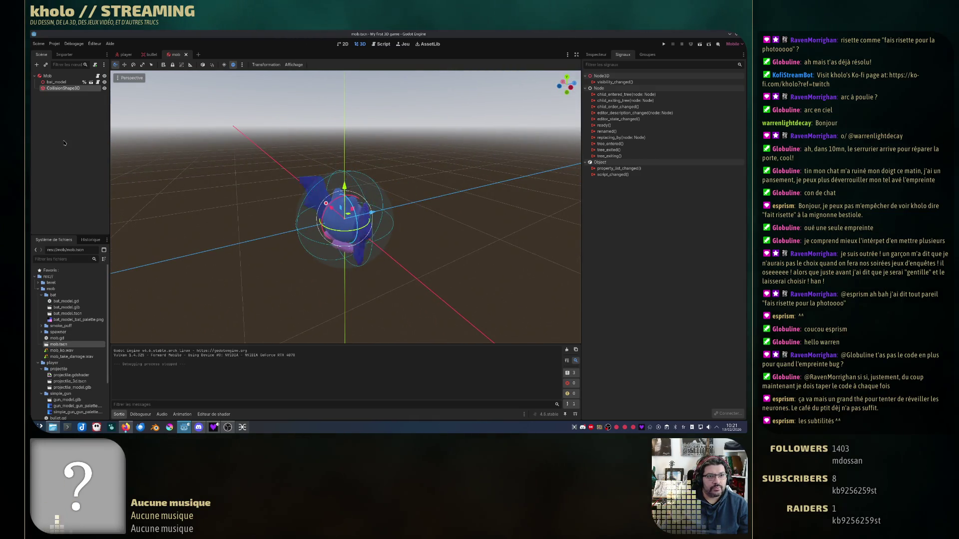
pyautogui.click(36, 65)
pyautogui.write('r')
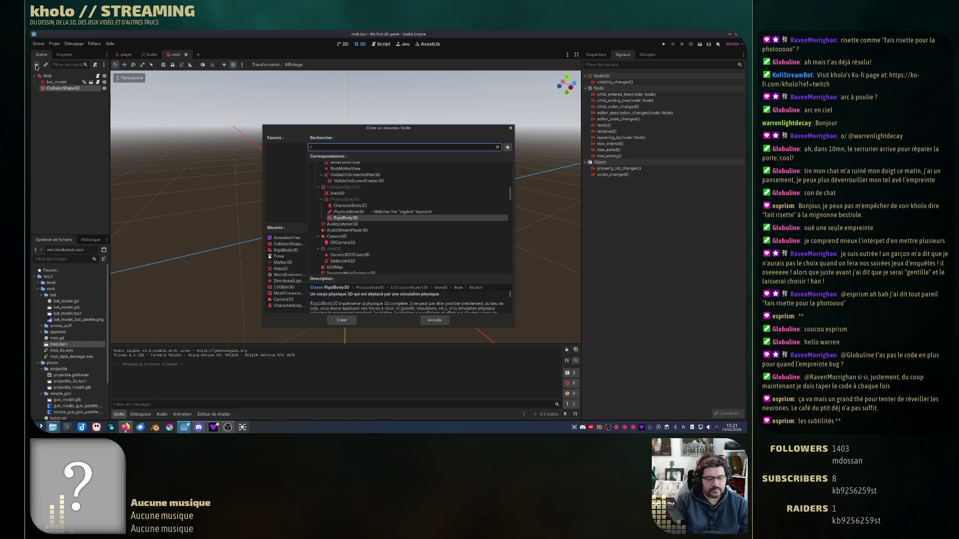
pyautogui.write('aycas')
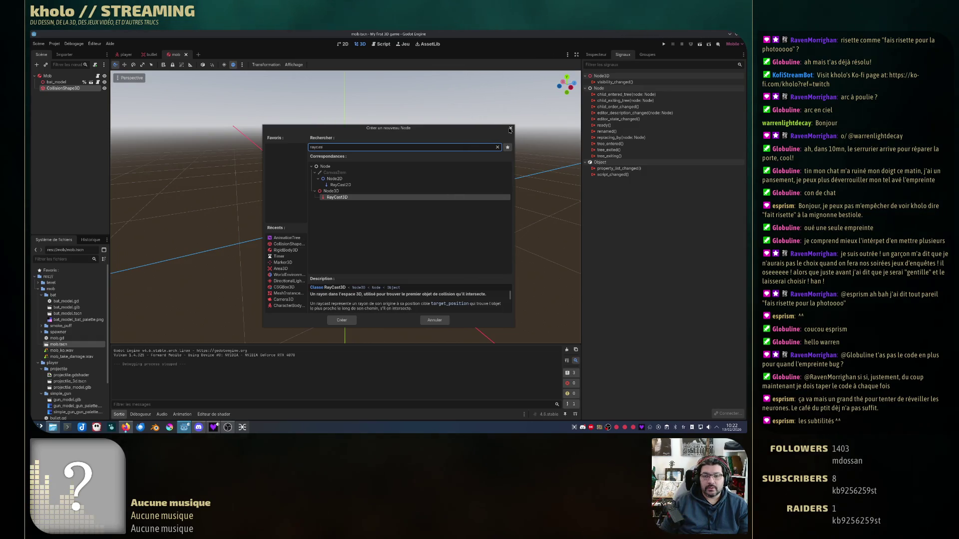
pyautogui.click(510, 129)
# - Close the mob, bullet and player scene tabs and switch to the GDQuest page in the browser
pyautogui.moveTo(166, 215); pyautogui.dragTo(343, 229)
pyautogui.scroll(-2, 343, 230)
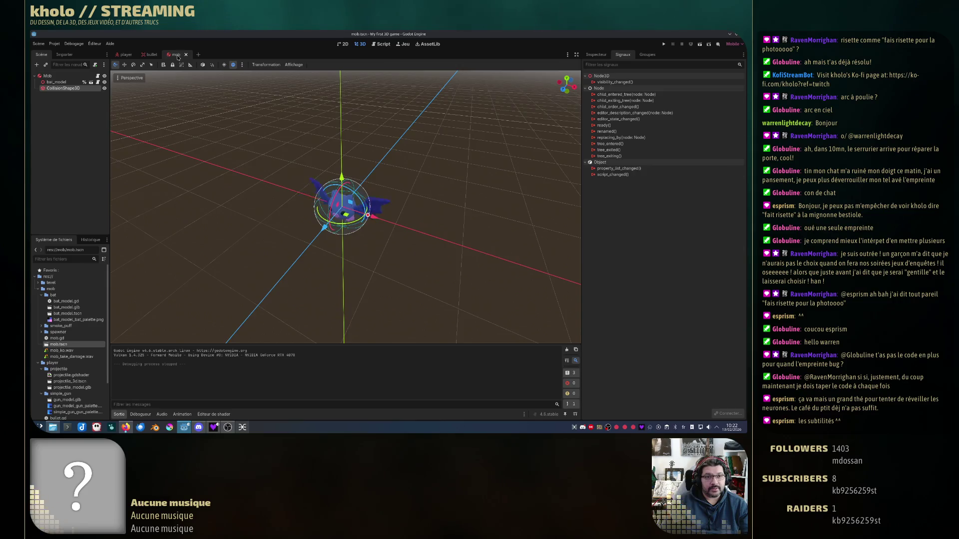
pyautogui.middleClick(178, 57)
pyautogui.middleClick(155, 56)
pyautogui.middleClick(128, 56)
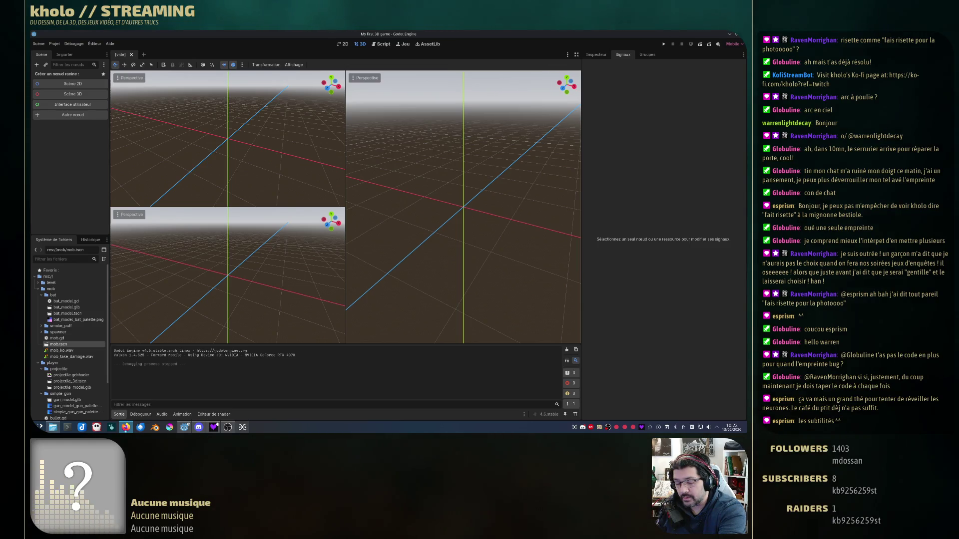
pyautogui.hotkey('alt', 'Tab')
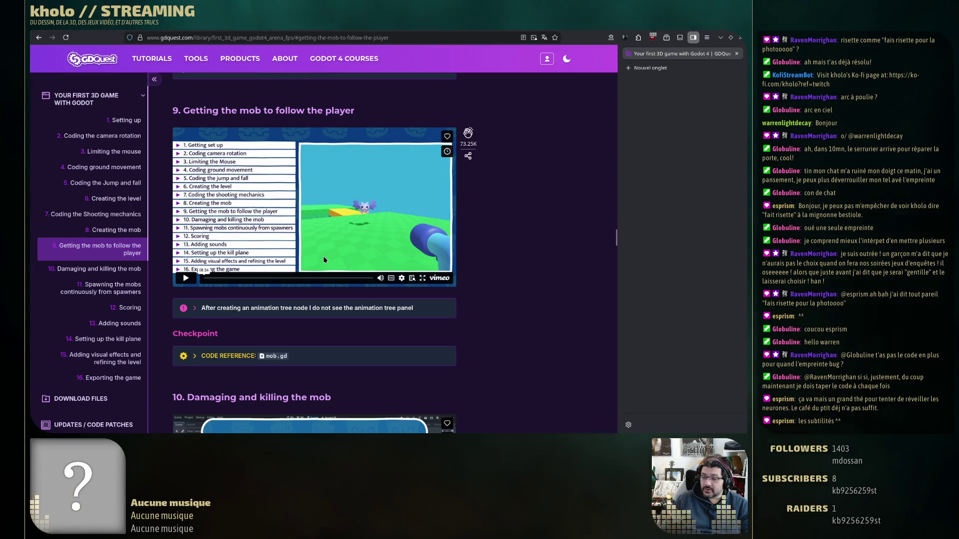
# - Play the step 9 video full screen and pause it on the goals slide
pyautogui.click(423, 277)
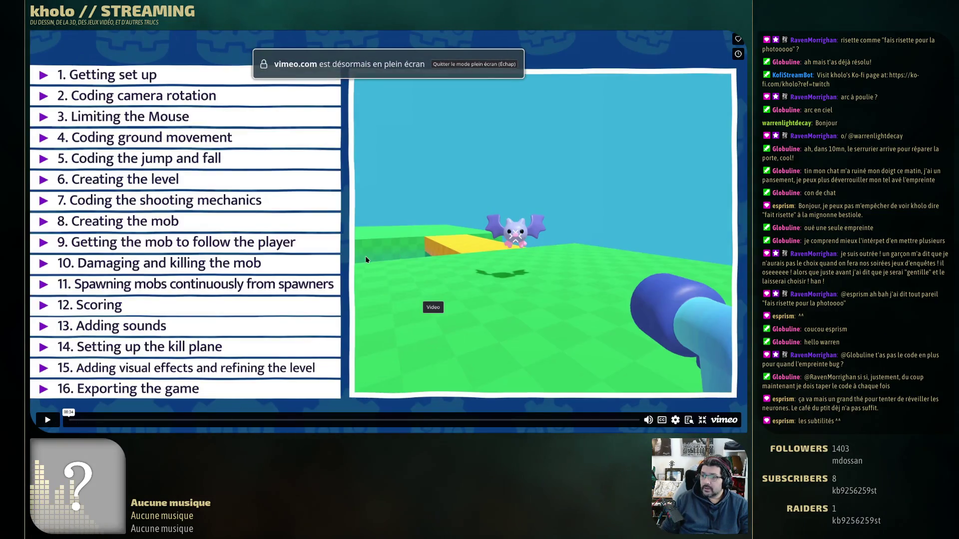
pyautogui.click(388, 232)
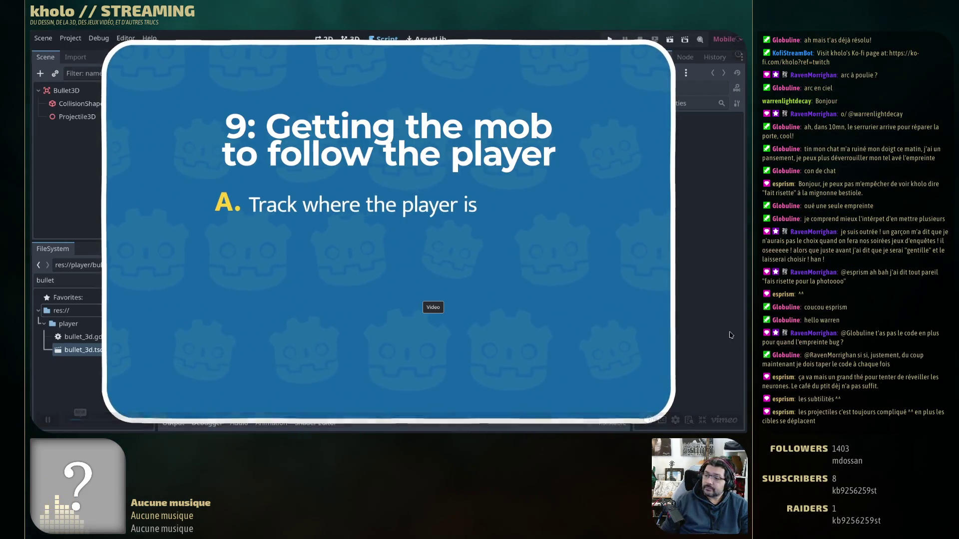
pyautogui.click(372, 219)
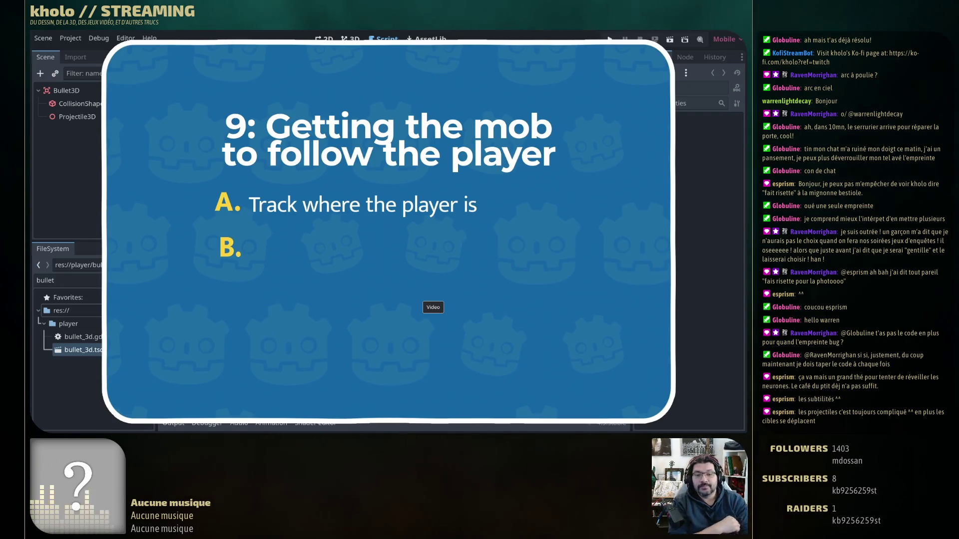
# - Pause the video, rewind it to the step 9 goals slide, and toggle full screen off and on
pyautogui.moveTo(372, 219)
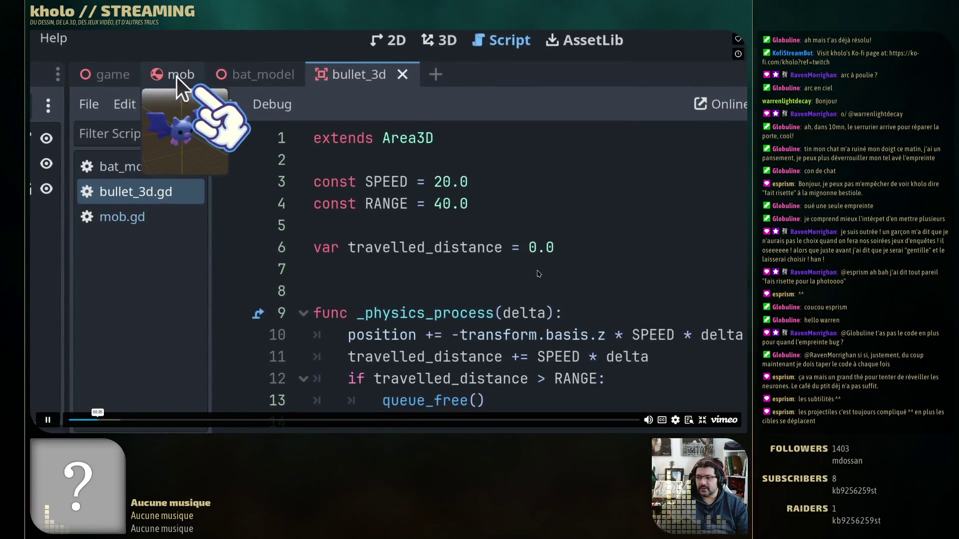
pyautogui.click(514, 281)
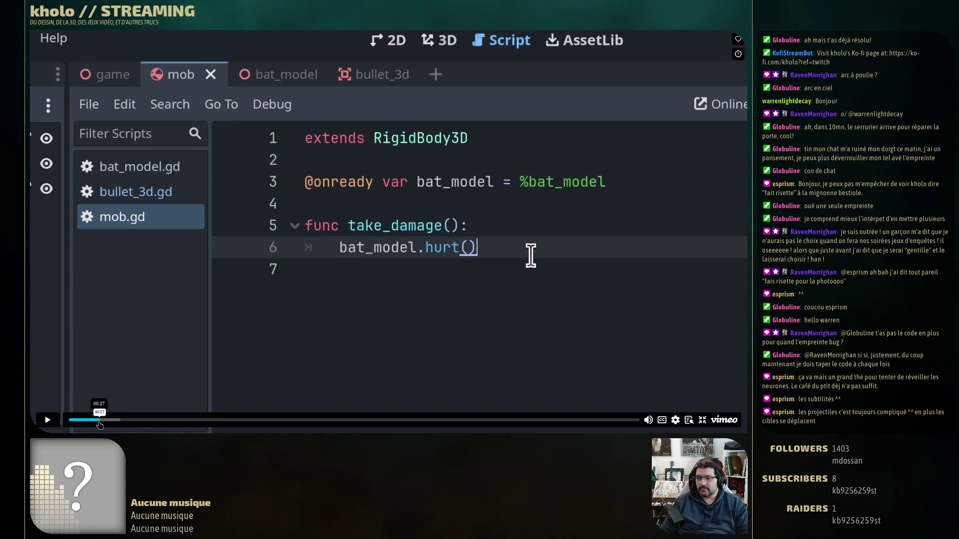
pyautogui.click(91, 420)
pyautogui.click(88, 421)
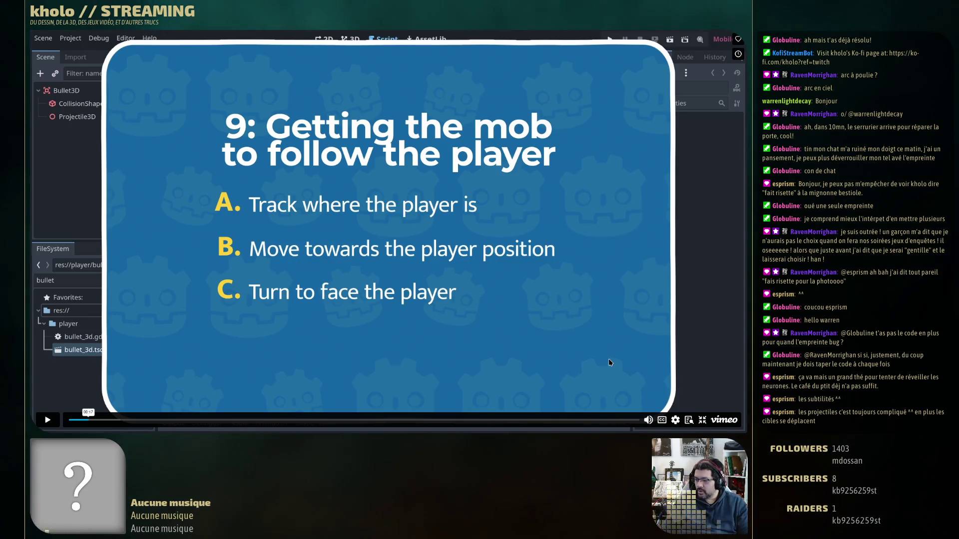
pyautogui.click(702, 419)
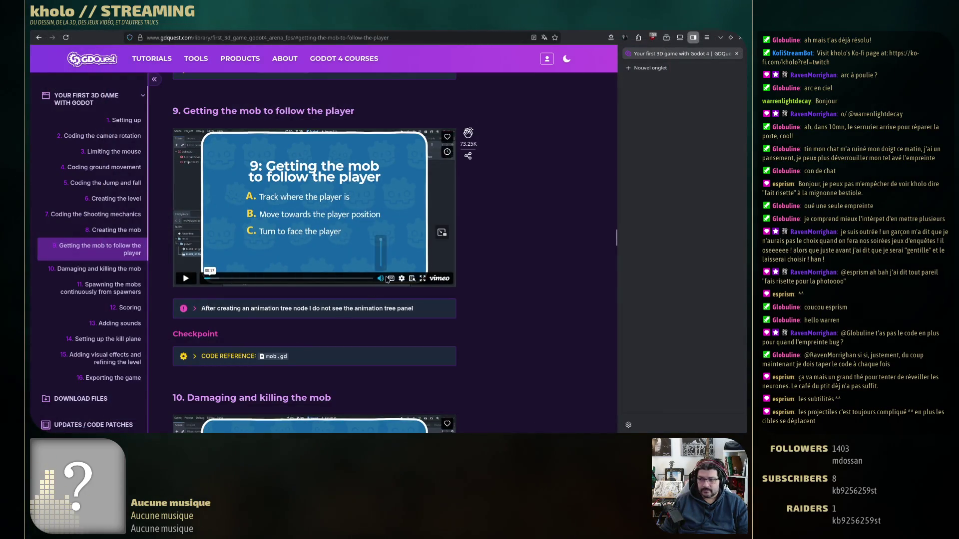
pyautogui.click(422, 278)
# - Watch the tutorial until mob.gd shows an empty _physics_process(delta) function, then pause
pyautogui.press('space')
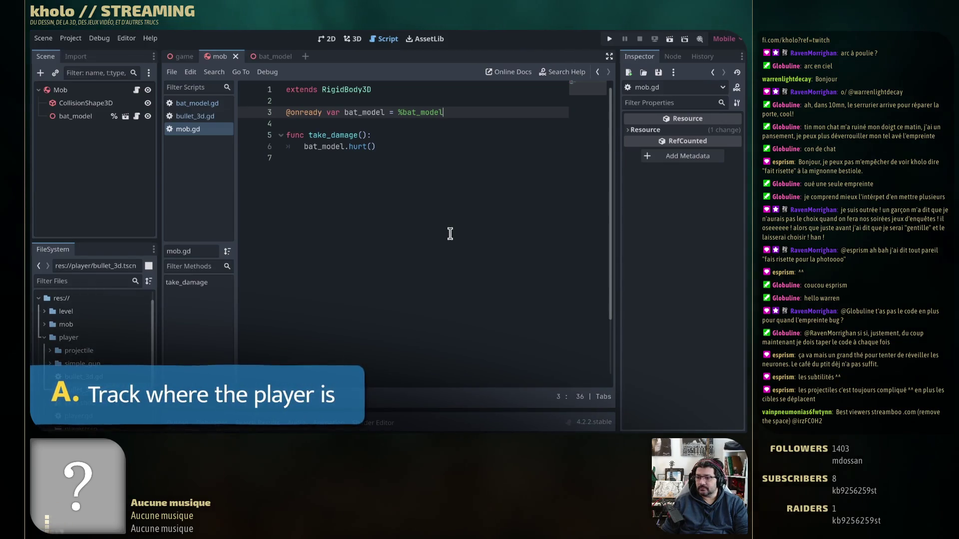
pyautogui.press('Return')
pyautogui.press('Return')
pyautogui.press('Return')
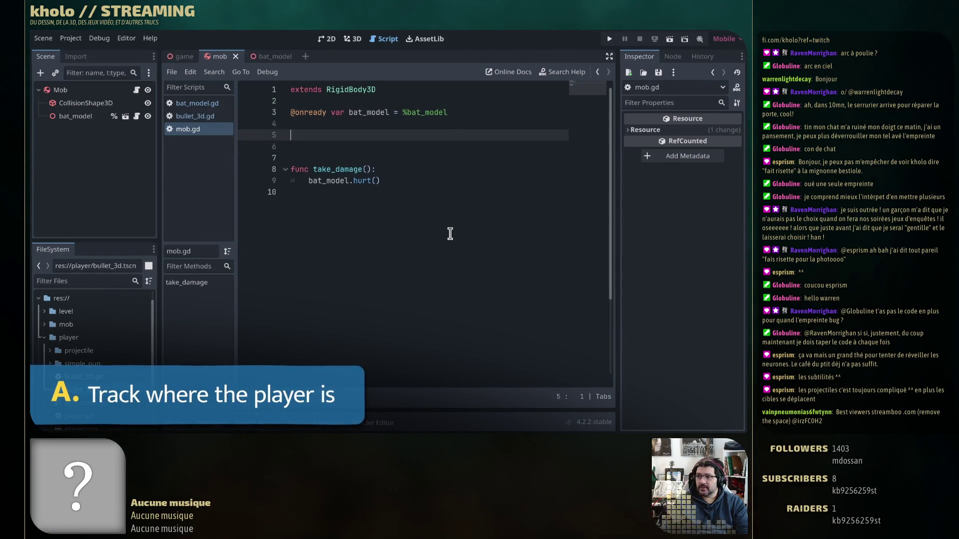
pyautogui.moveTo(466, 284)
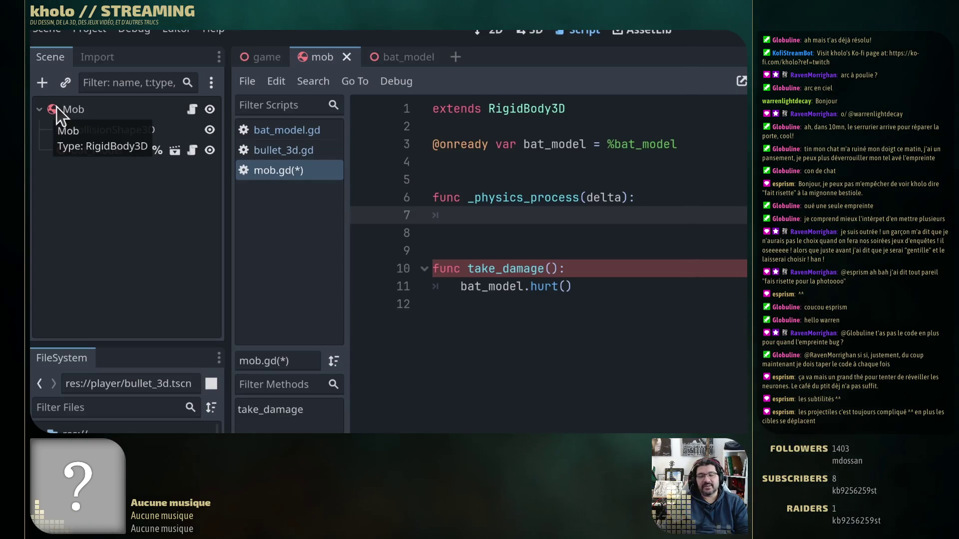
pyautogui.click(363, 205)
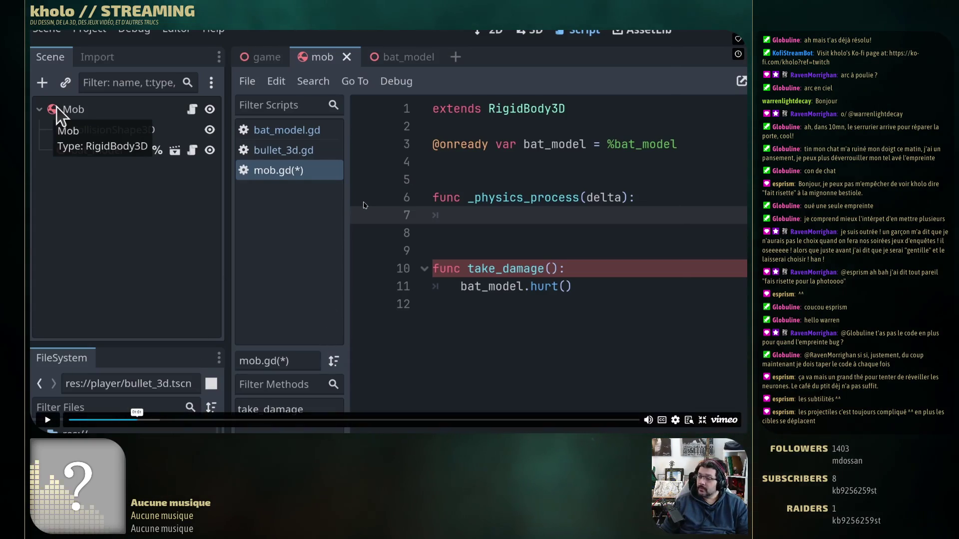
# - Resume the GDQuest video from the empty _physics_process frame
pyautogui.click(364, 204)
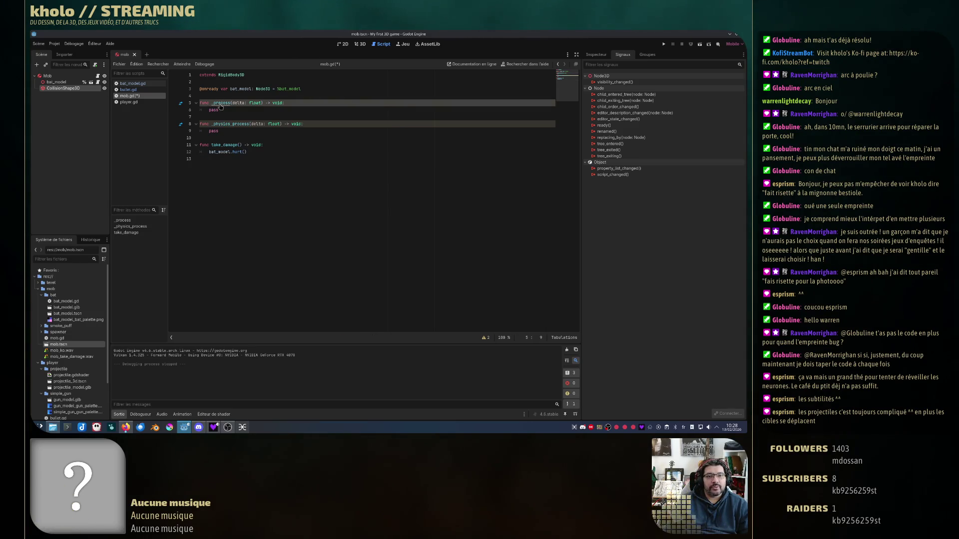
pyautogui.keyDown('ctrl'); pyautogui.click(222, 103); pyautogui.keyUp('ctrl')
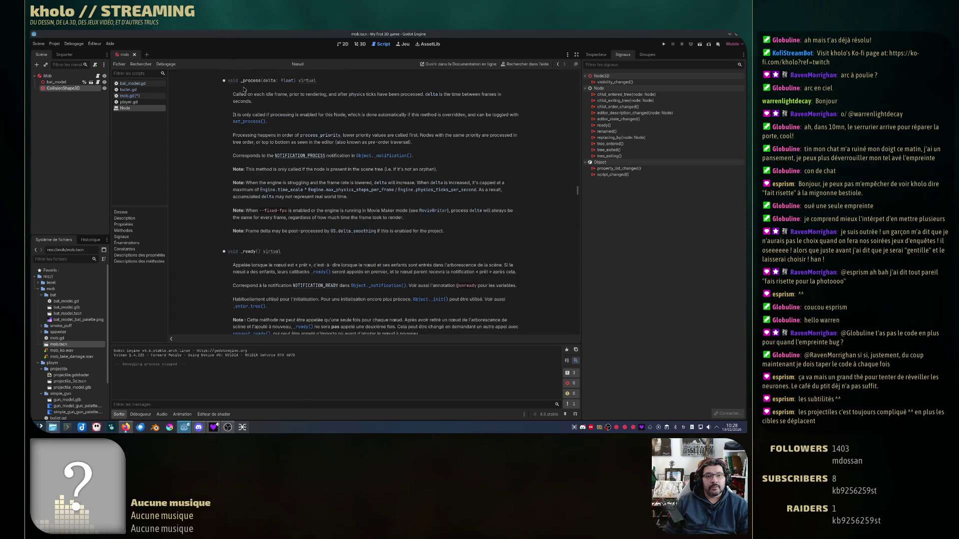
pyautogui.moveTo(234, 94); pyautogui.dragTo(286, 96)
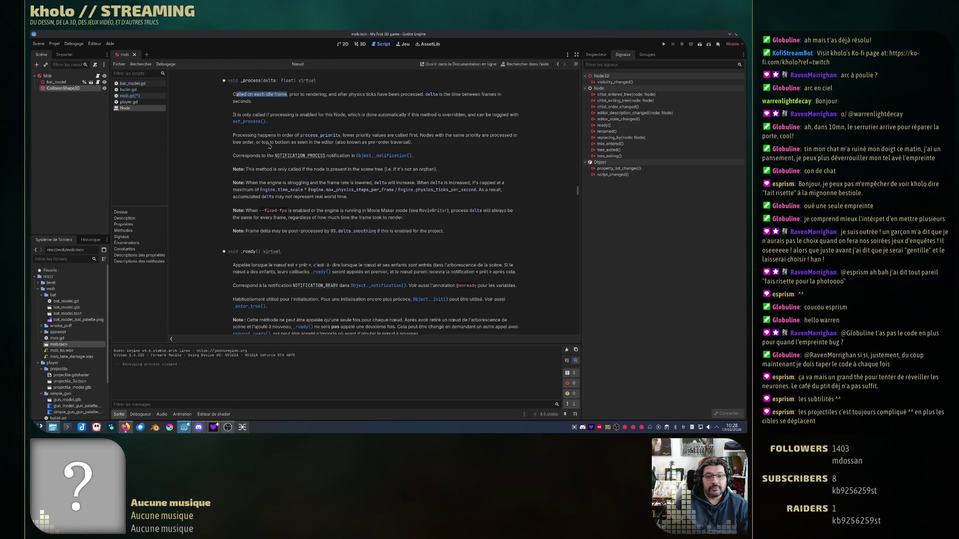
pyautogui.middleClick(124, 108)
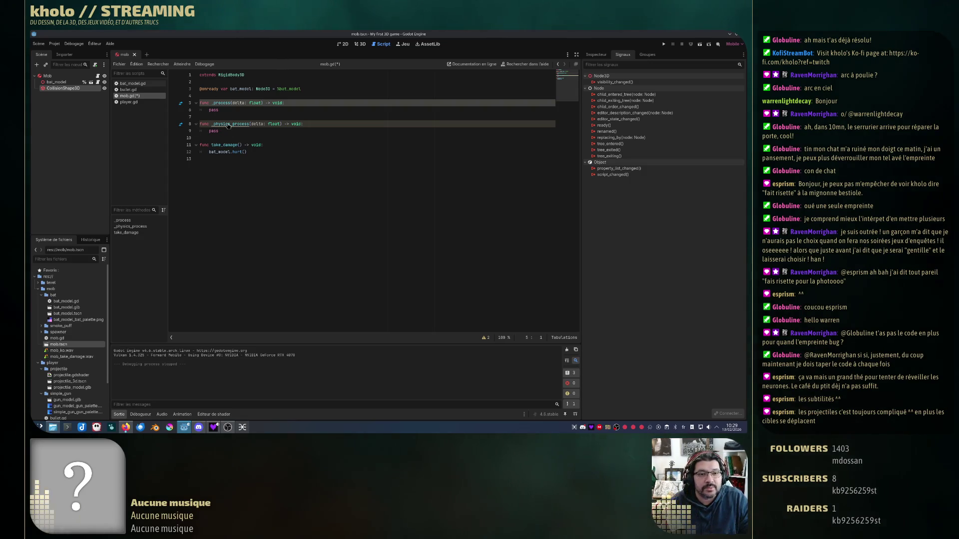
# - Open the Node class reference for _physics_process from mob.gd and highlight 'physics tick' in its description
pyautogui.click(228, 125)
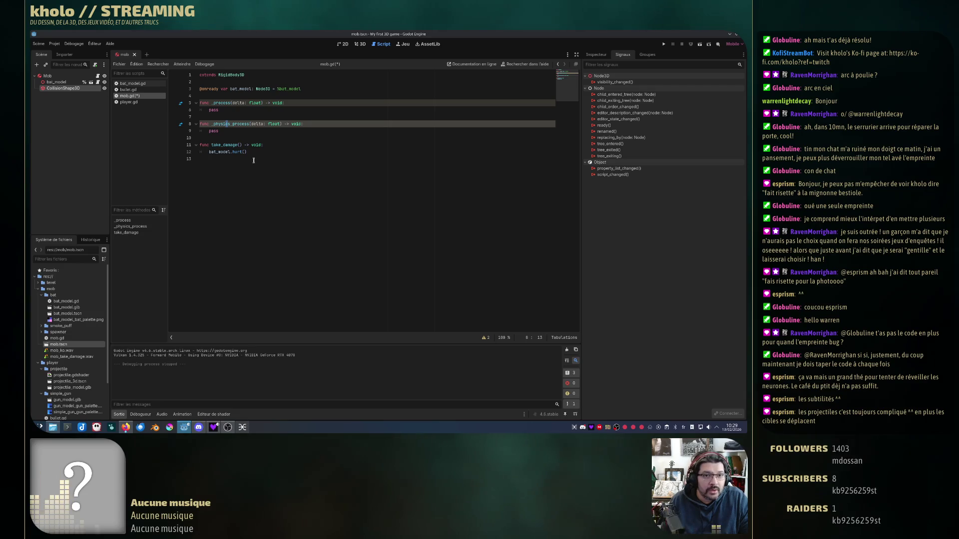
pyautogui.keyDown('ctrl'); pyautogui.click(238, 124); pyautogui.keyUp('ctrl')
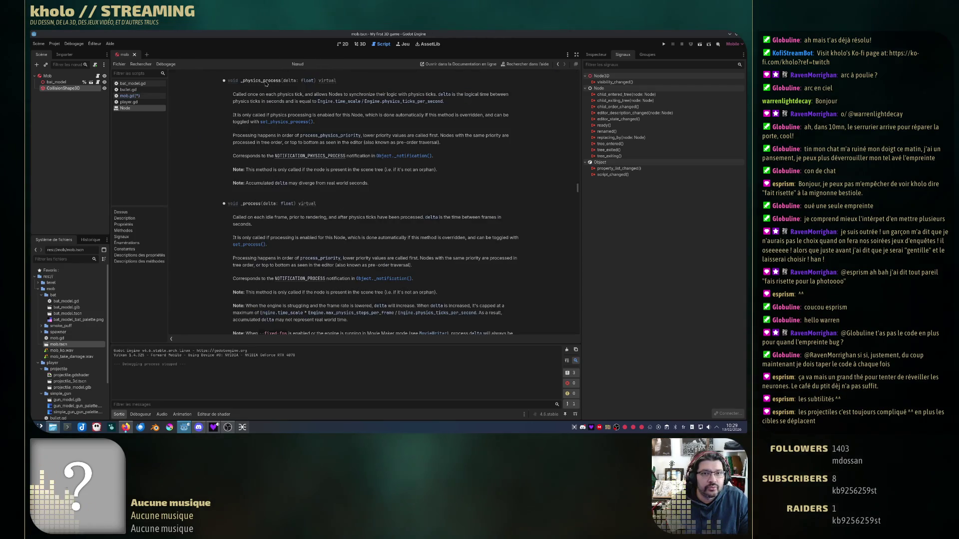
pyautogui.moveTo(280, 94); pyautogui.dragTo(303, 95)
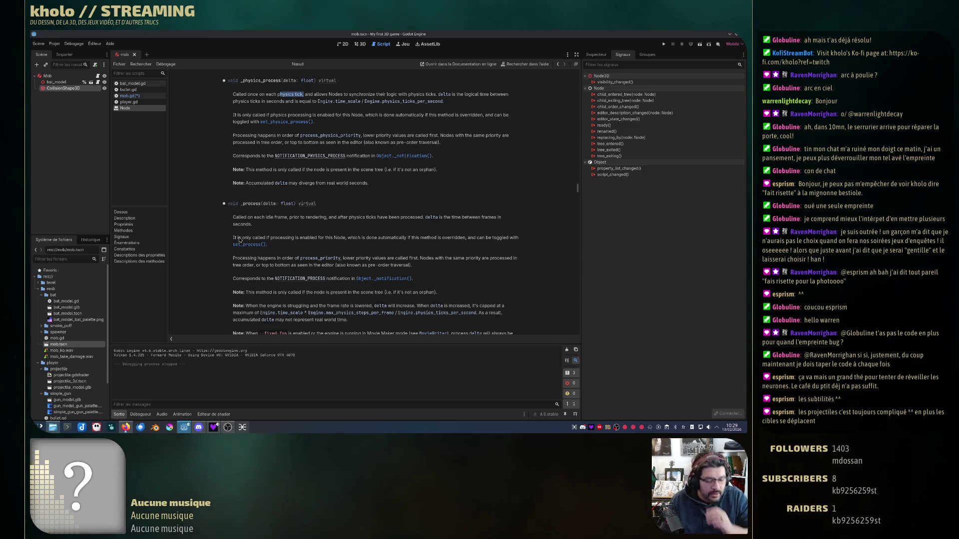
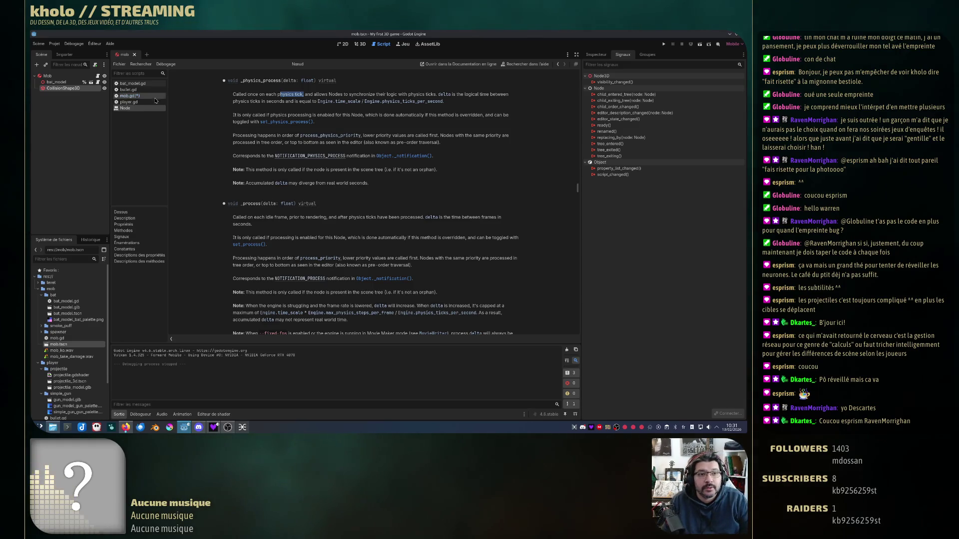
# - Select and delete the empty _process function and its pass line in mob.gd
pyautogui.click(130, 95)
pyautogui.click(233, 110)
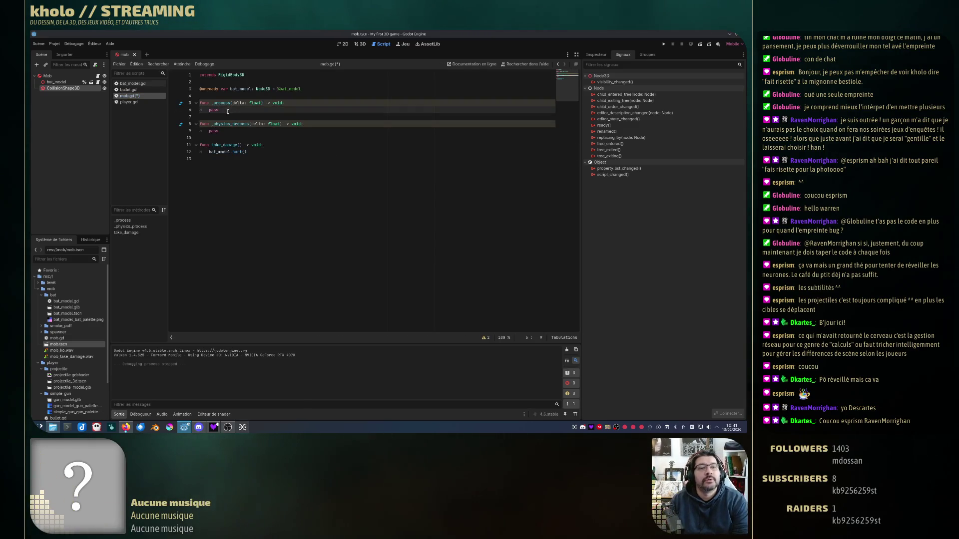
pyautogui.moveTo(233, 109); pyautogui.dragTo(196, 97)
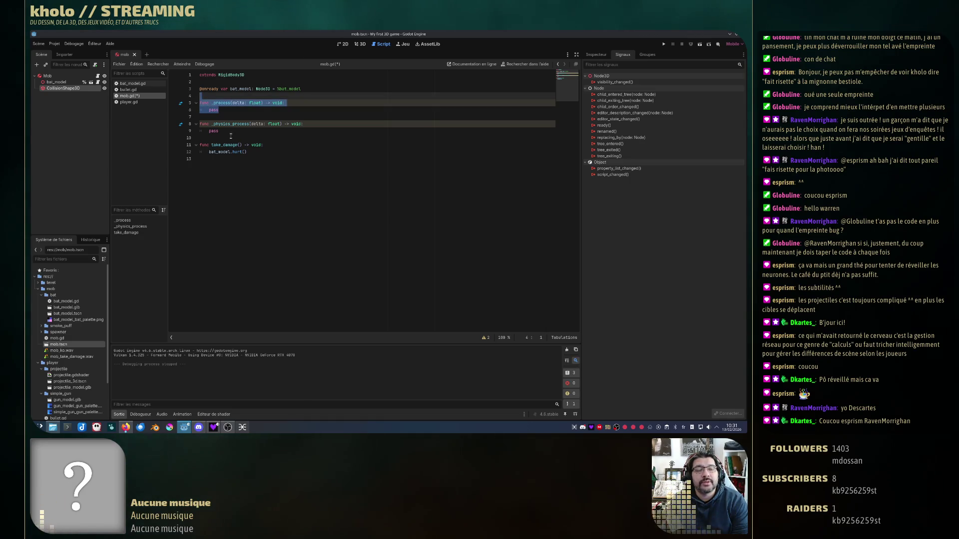
pyautogui.press('BackSpace')
pyautogui.press('BackSpace')
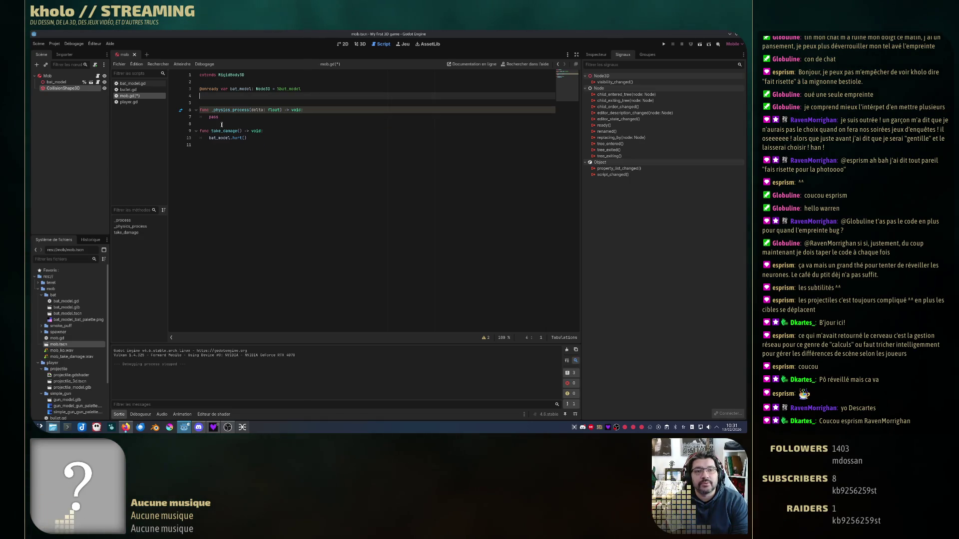
pyautogui.press('Down')
pyautogui.press('Down')
pyautogui.press('Down')
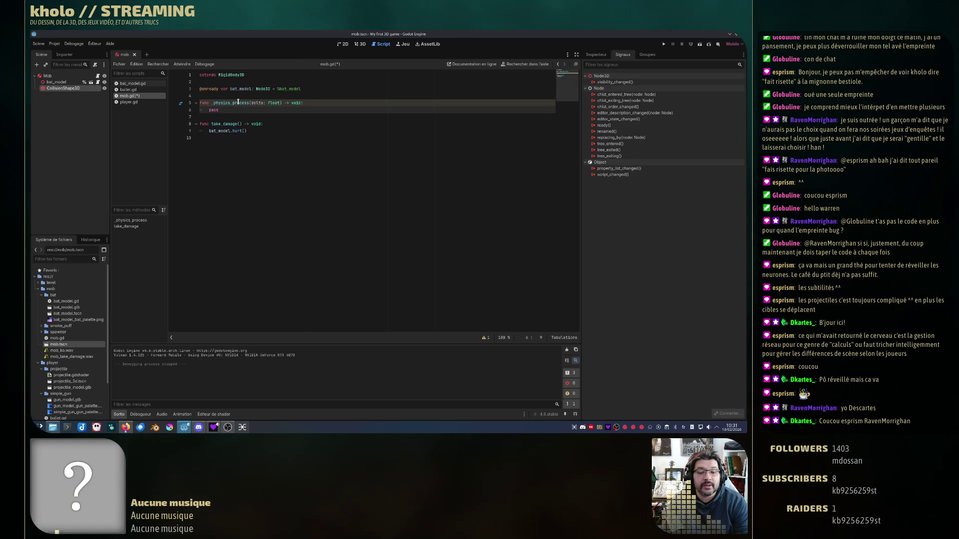
pyautogui.moveTo(238, 102)
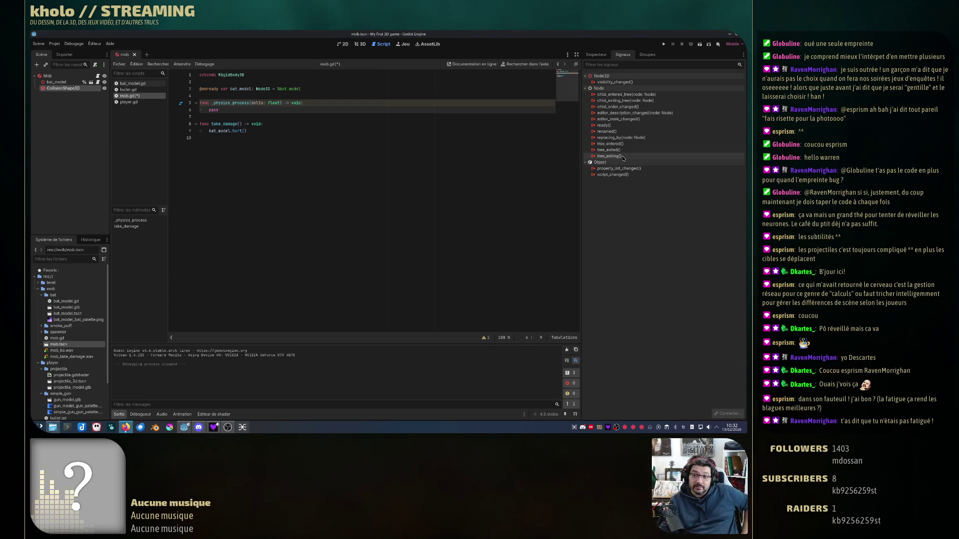
pyautogui.moveTo(623, 158)
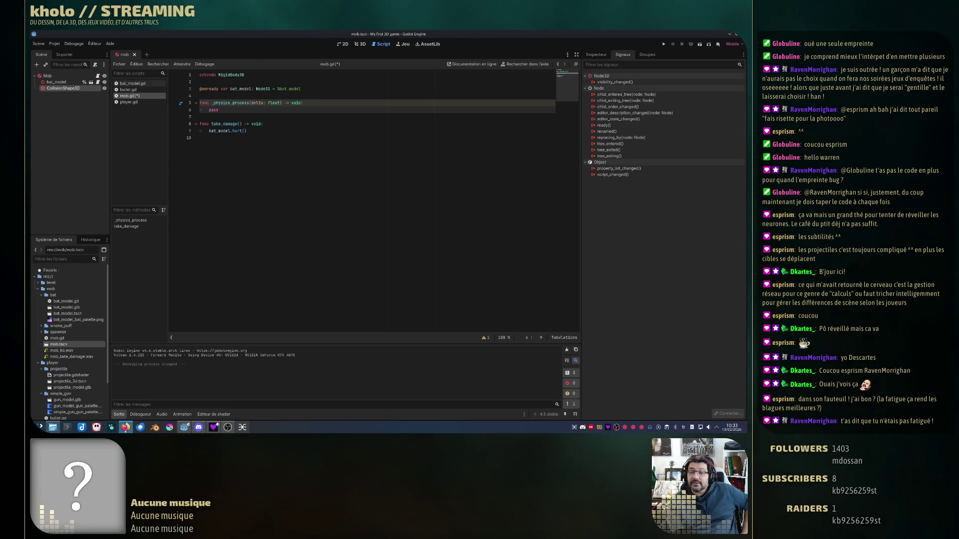
pyautogui.click(662, 45)
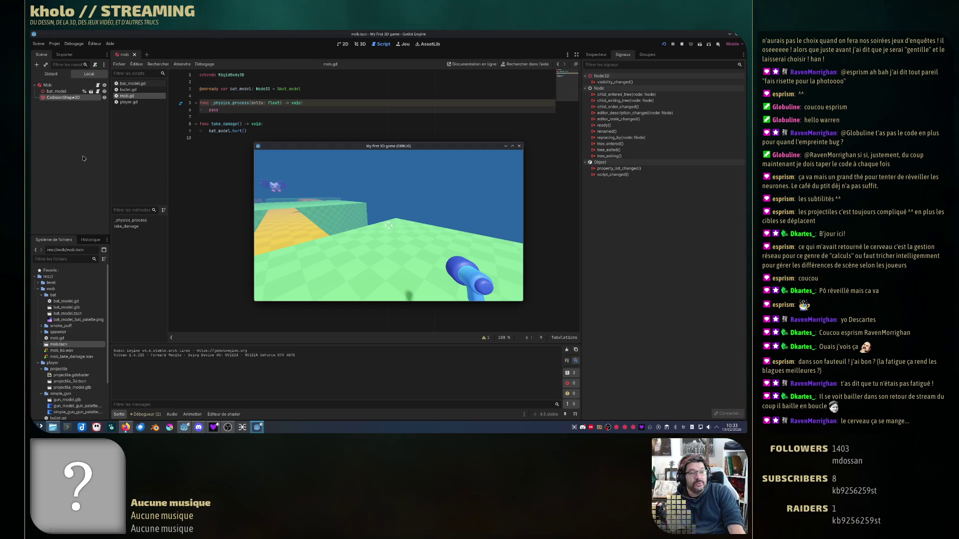
# - Switch the Scene dock between the Distant live tree and the Local Mob tree to compare them
pyautogui.click(53, 75)
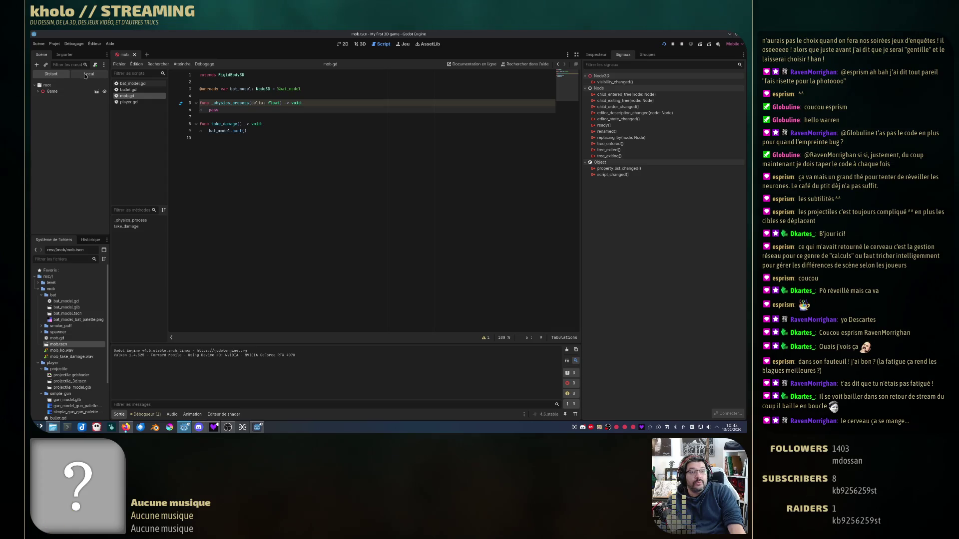
pyautogui.click(87, 74)
pyautogui.click(54, 74)
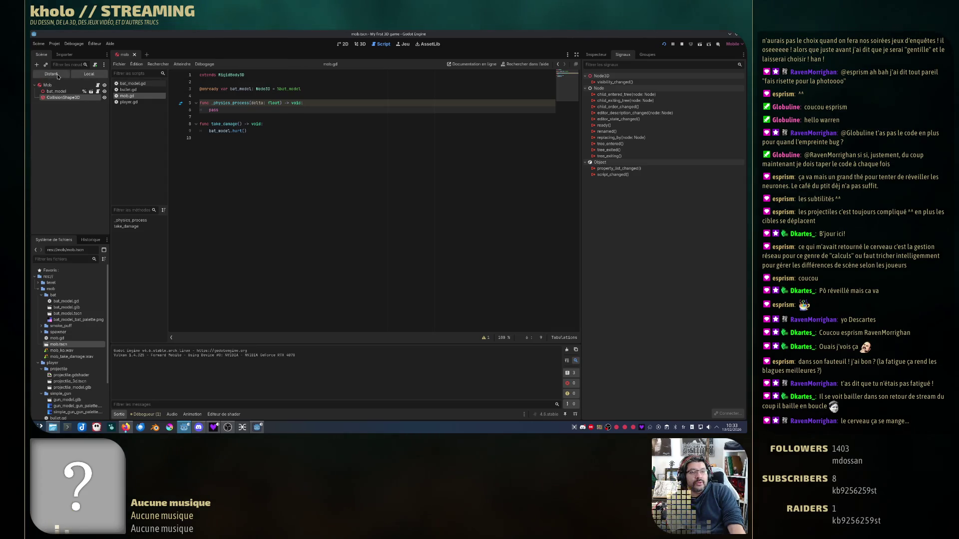
pyautogui.click(84, 77)
pyautogui.click(59, 75)
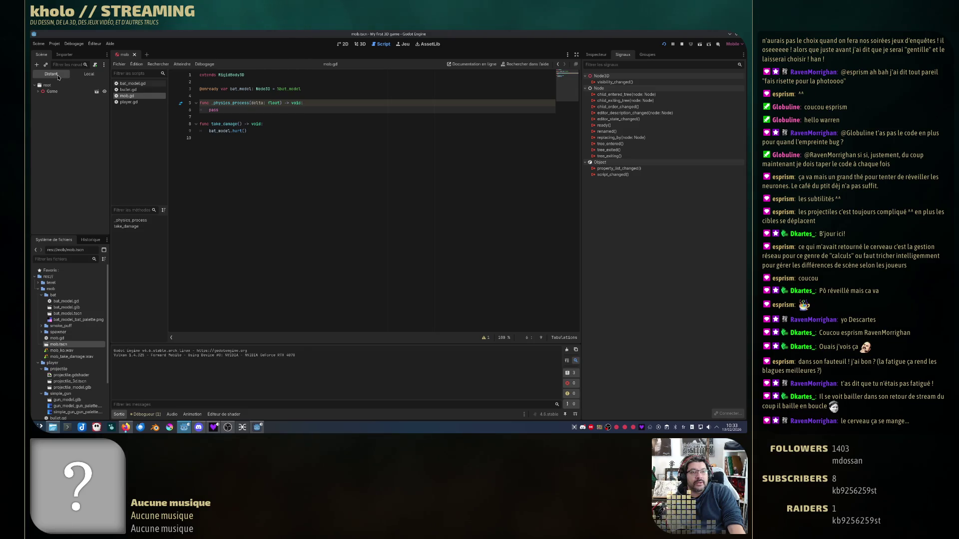
pyautogui.click(82, 74)
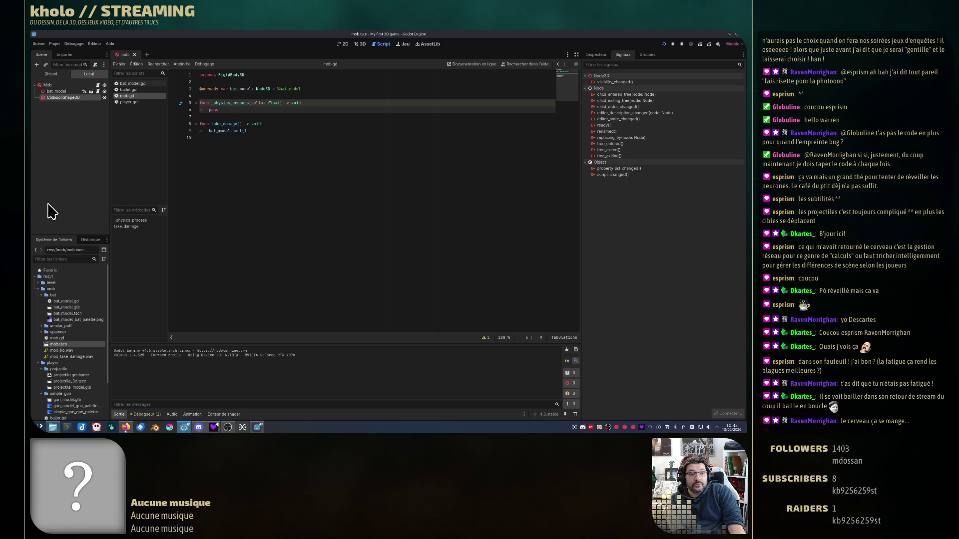
# - Expand Game in the live tree and inspect the running Player node's properties in the Inspector
pyautogui.click(51, 74)
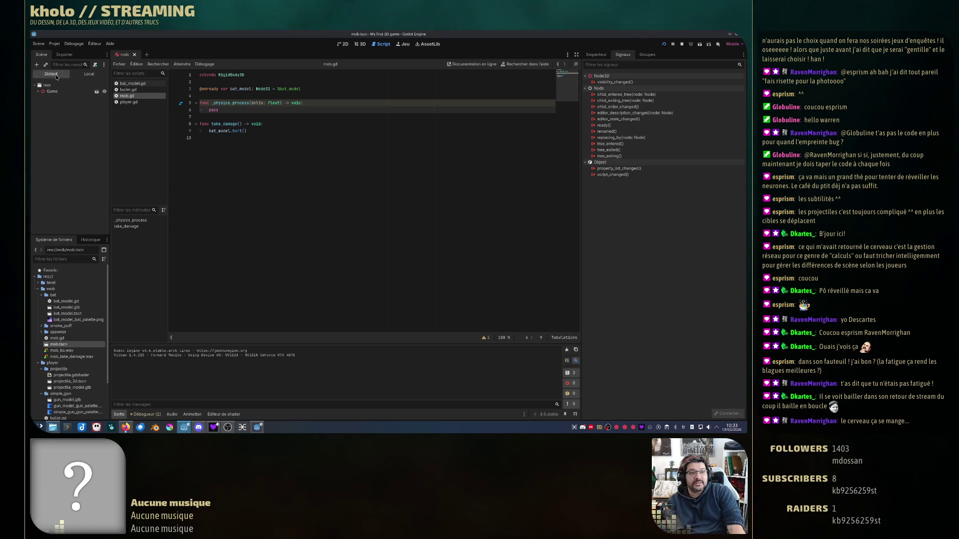
pyautogui.click(38, 92)
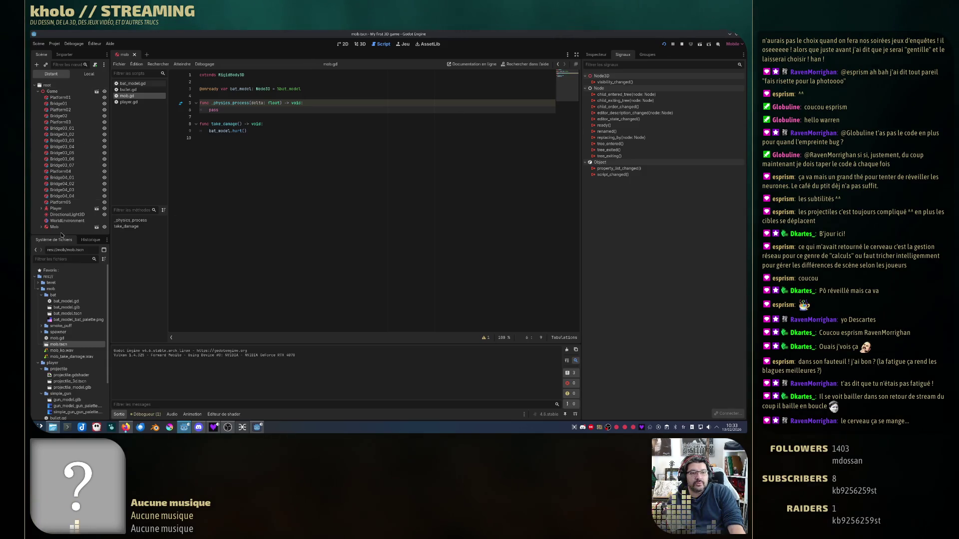
pyautogui.doubleClick(55, 208)
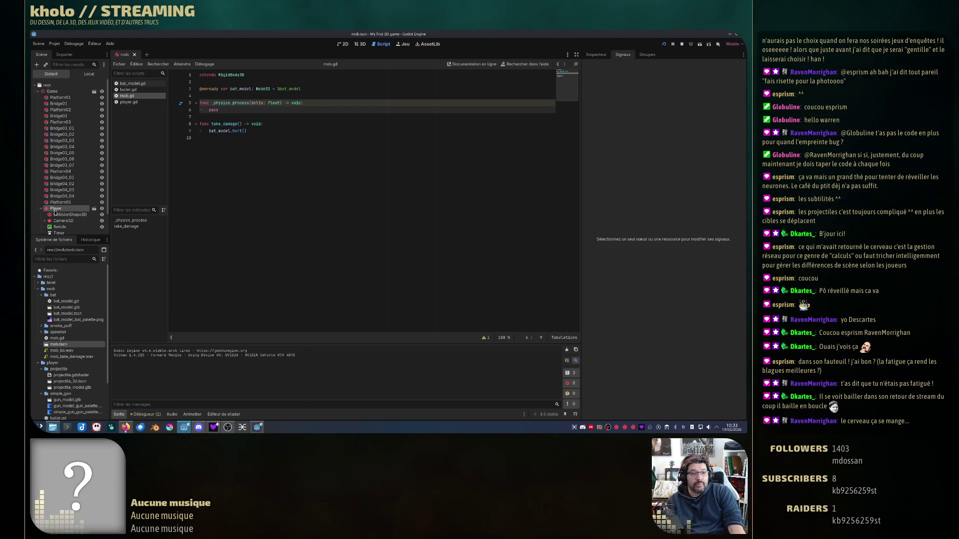
pyautogui.click(596, 54)
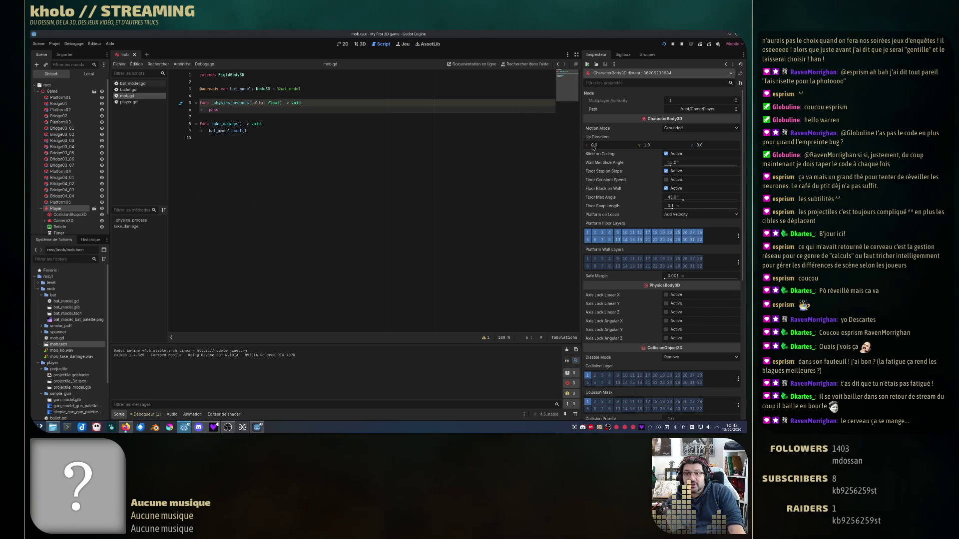
pyautogui.scroll(-10, 613, 197)
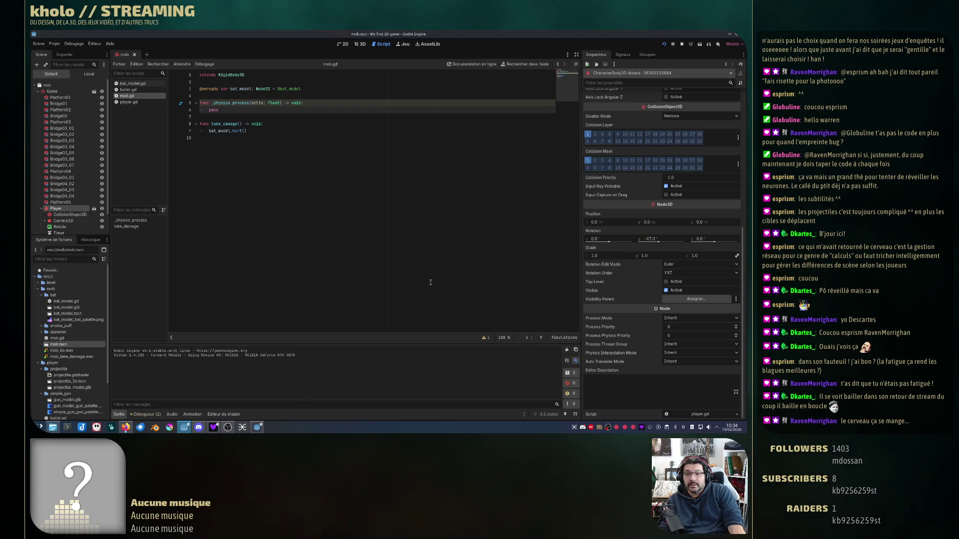
pyautogui.moveTo(256, 427)
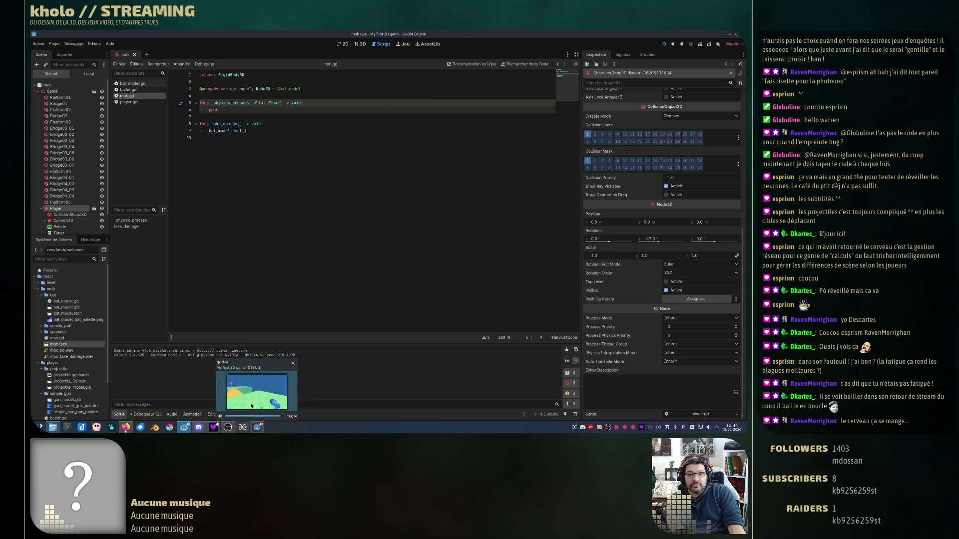
pyautogui.click(251, 407)
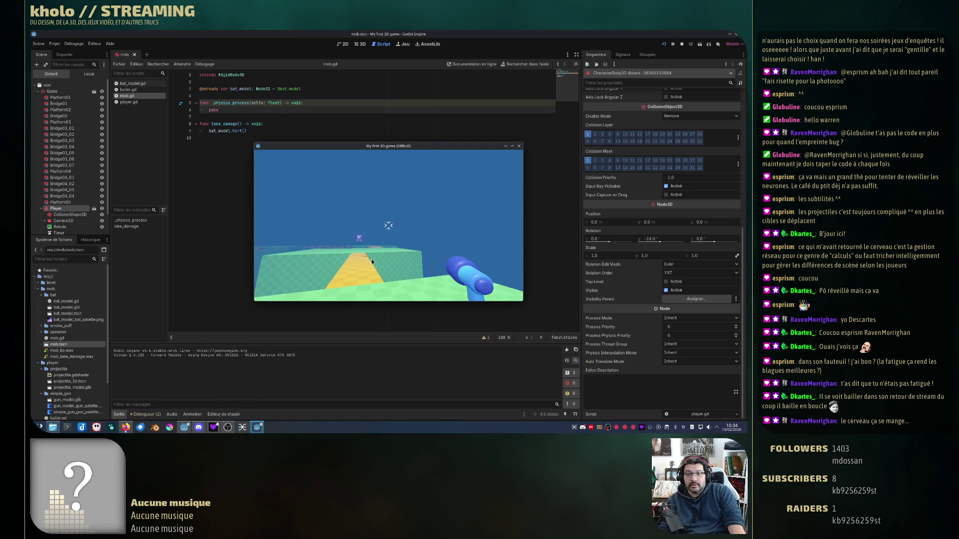
# - Walk and turn the player around the level along the yellow path toward the bat
pyautogui.press('Left')
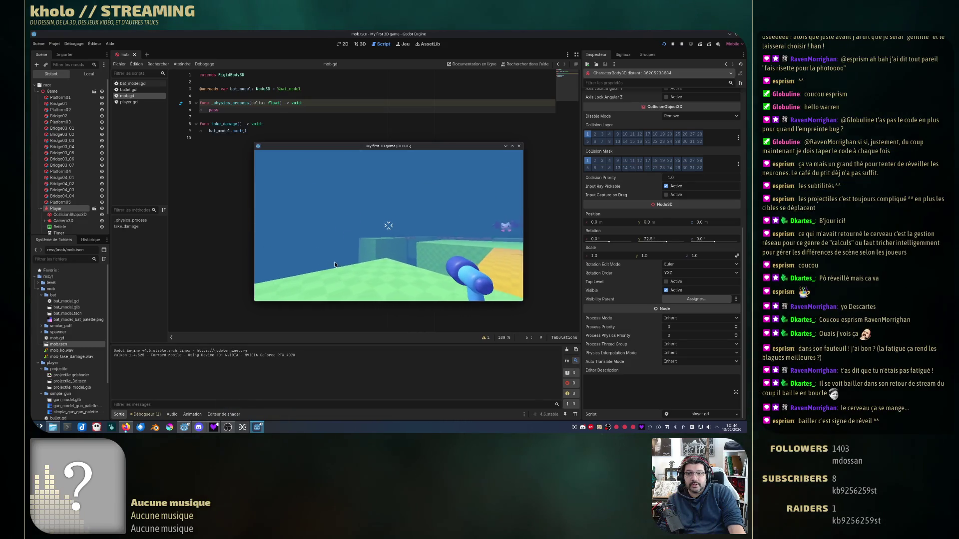
pyautogui.press('Right')
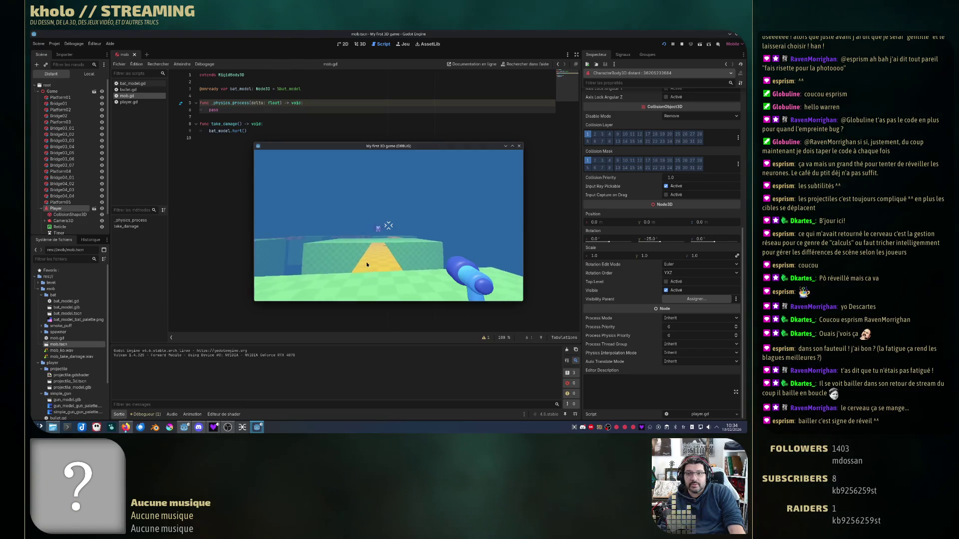
pyautogui.press('Up')
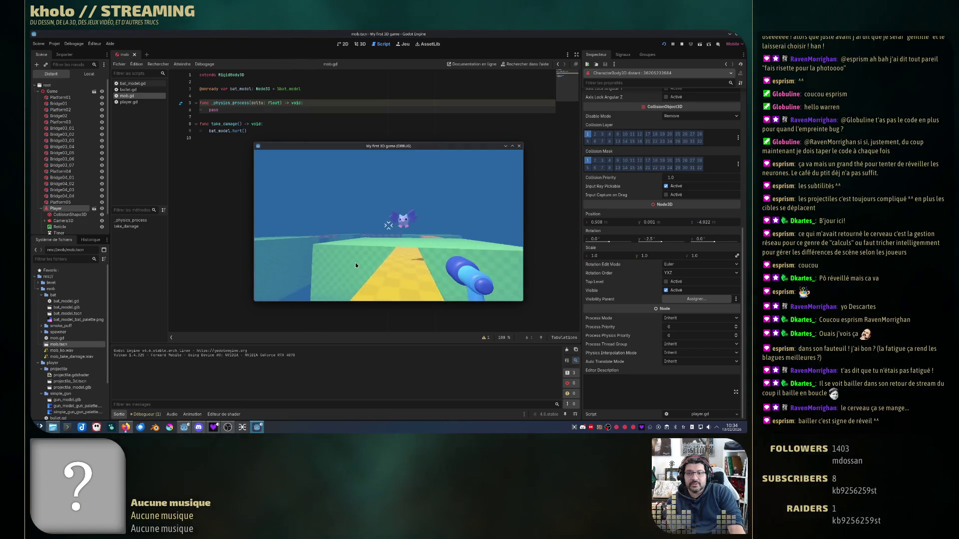
pyautogui.press('a')
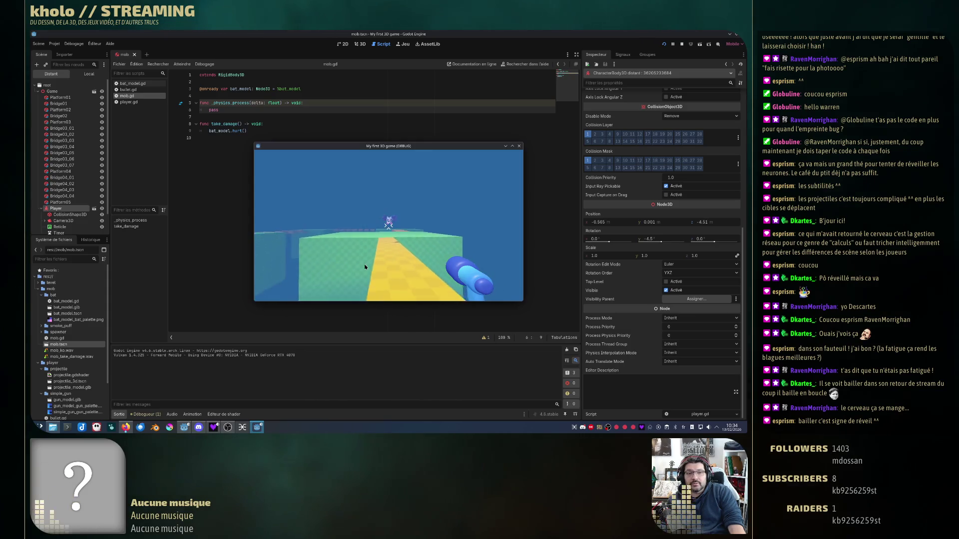
pyautogui.press('s')
pyautogui.press('d')
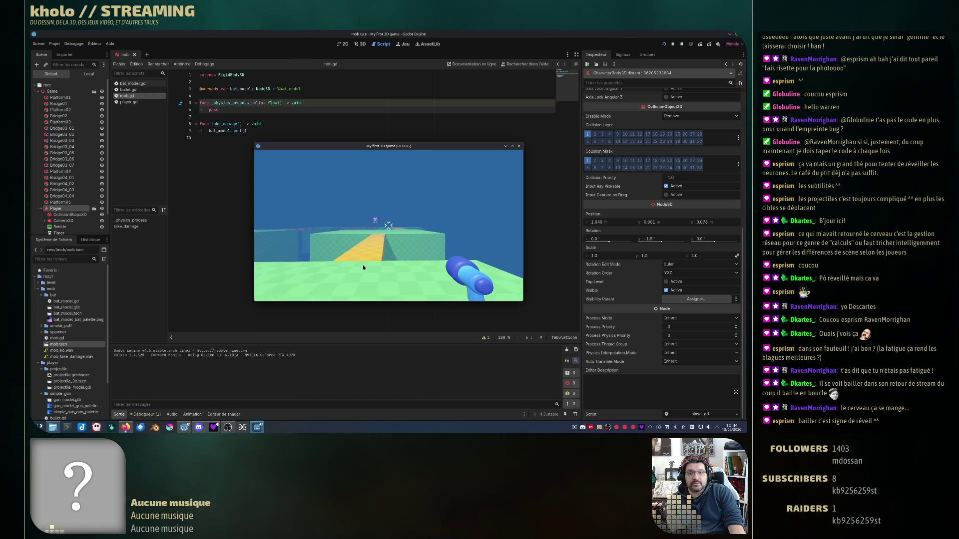
pyautogui.press('w')
pyautogui.press('a')
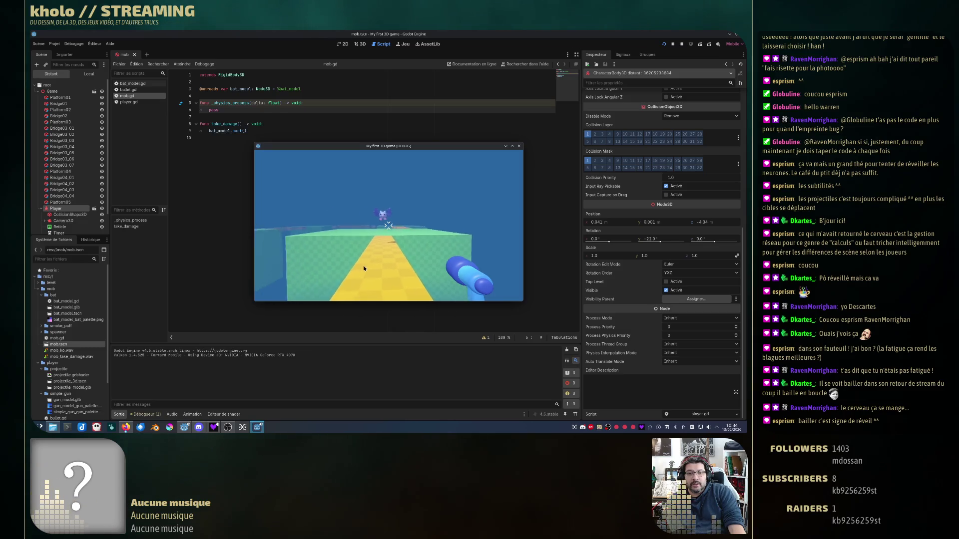
pyautogui.press('Left')
pyautogui.press('Left')
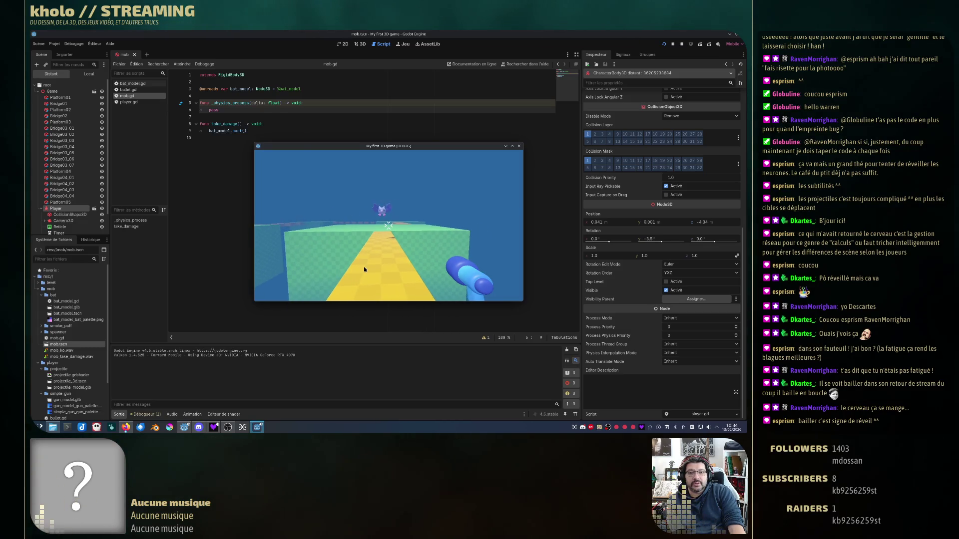
pyautogui.press('Left')
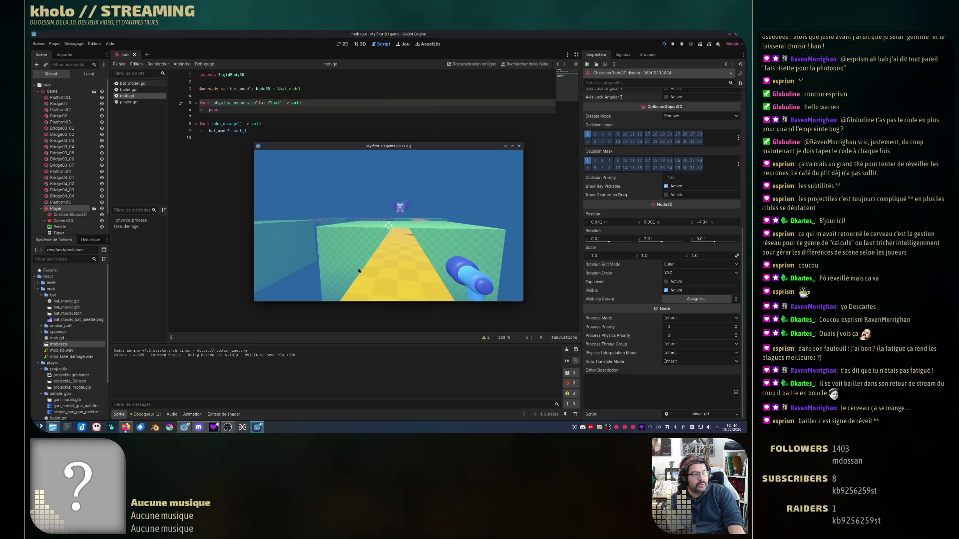
pyautogui.press('Left')
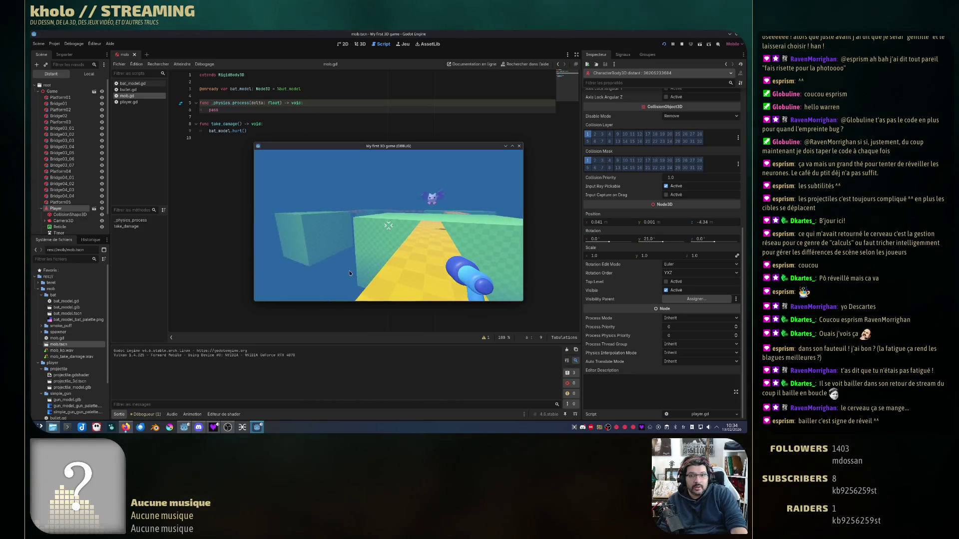
pyautogui.press('Left')
pyautogui.press('Left')
pyautogui.press('Left')
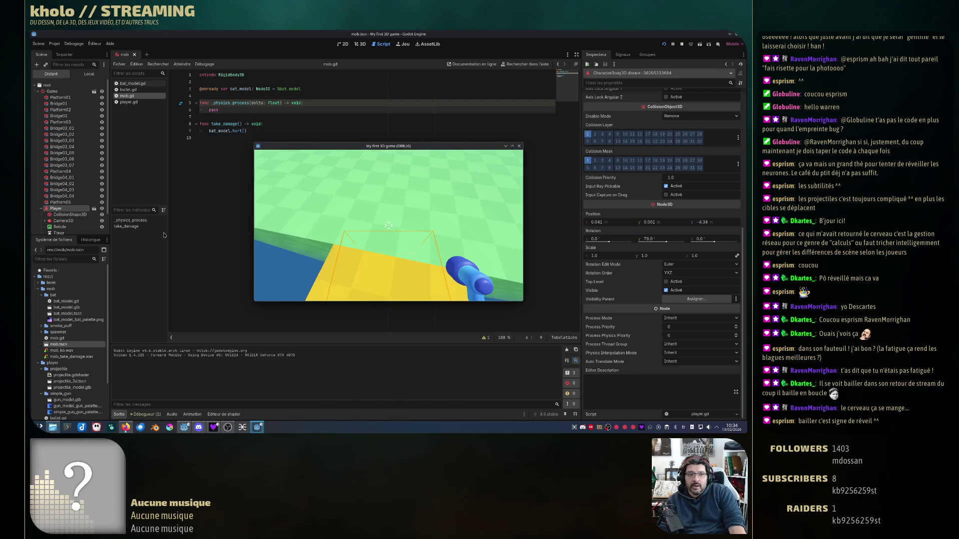
pyautogui.press('Right')
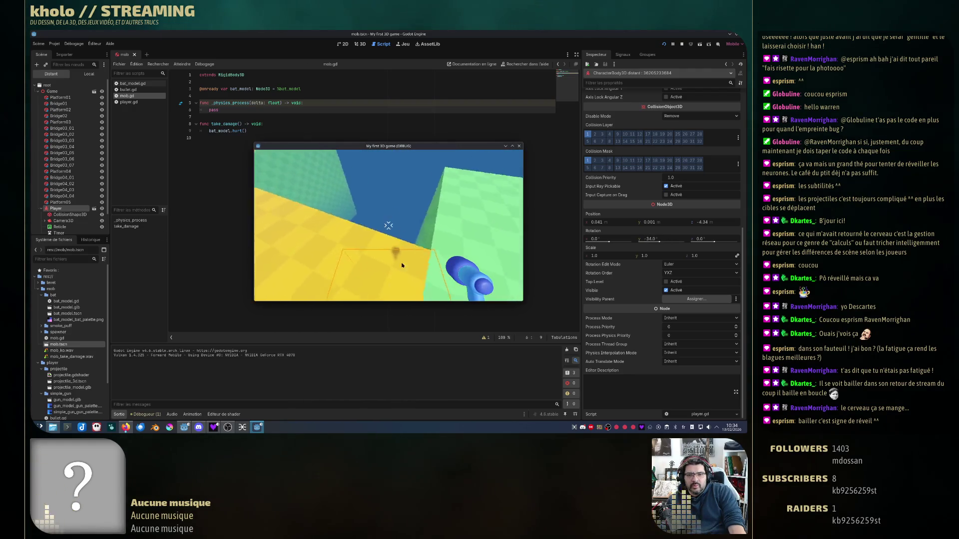
pyautogui.press('Down')
pyautogui.press('Left')
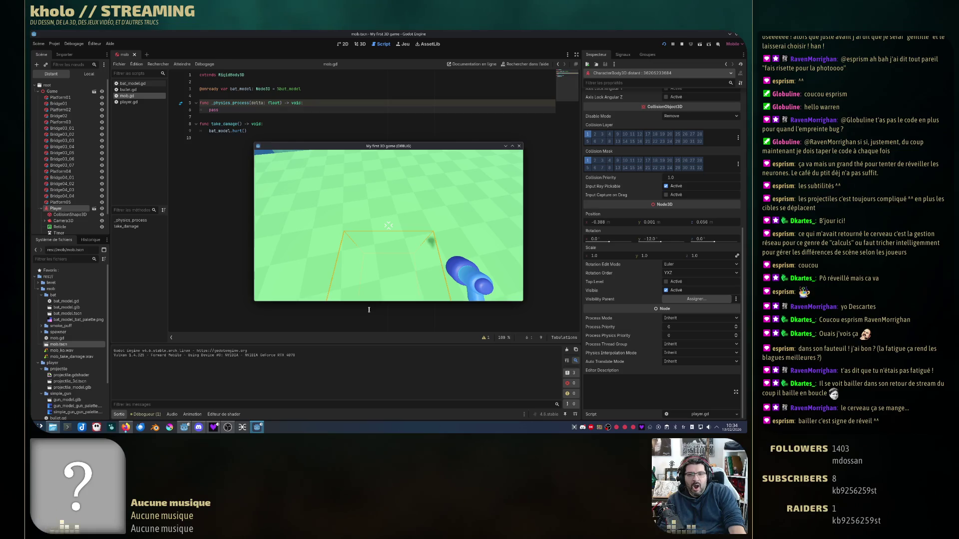
# - Close the running game window to end the test
pyautogui.moveTo(369, 289)
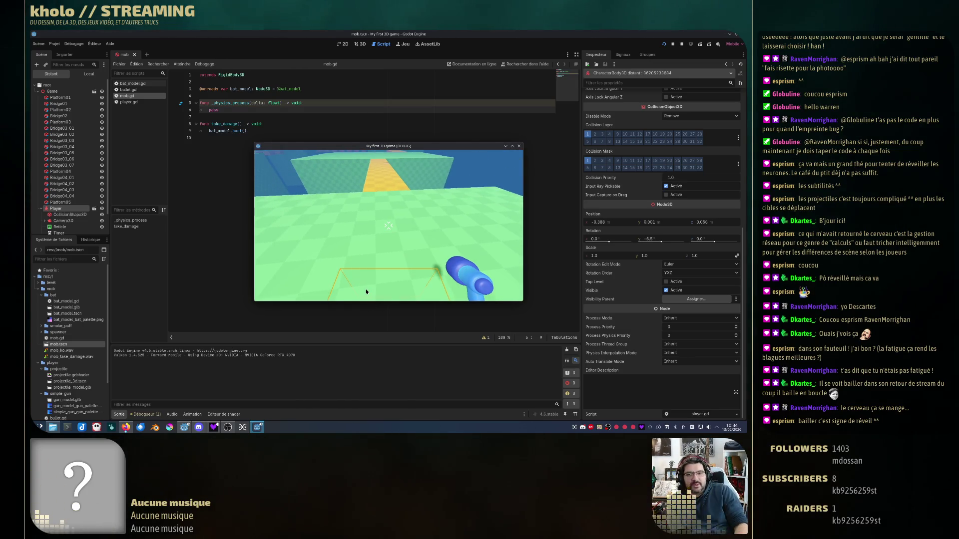
pyautogui.moveTo(369, 328)
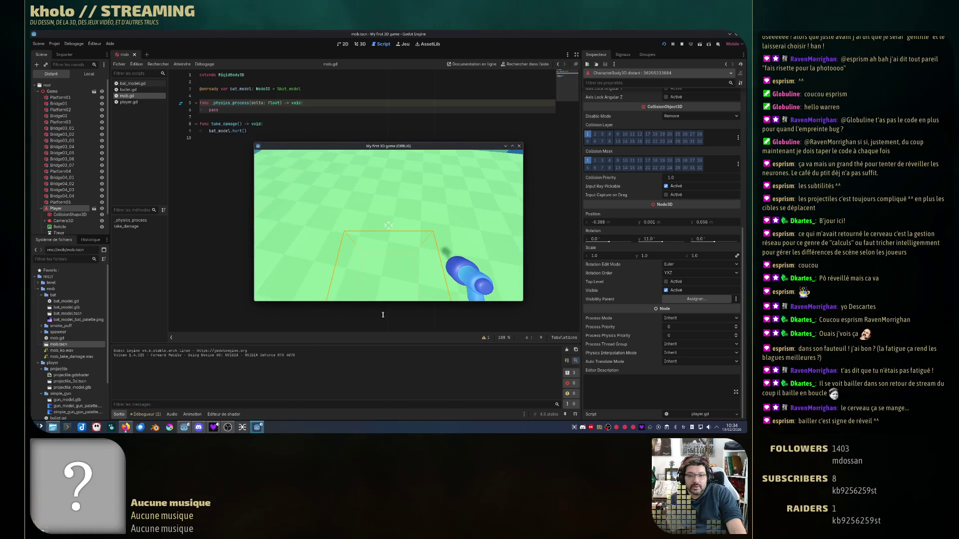
pyautogui.moveTo(426, 330)
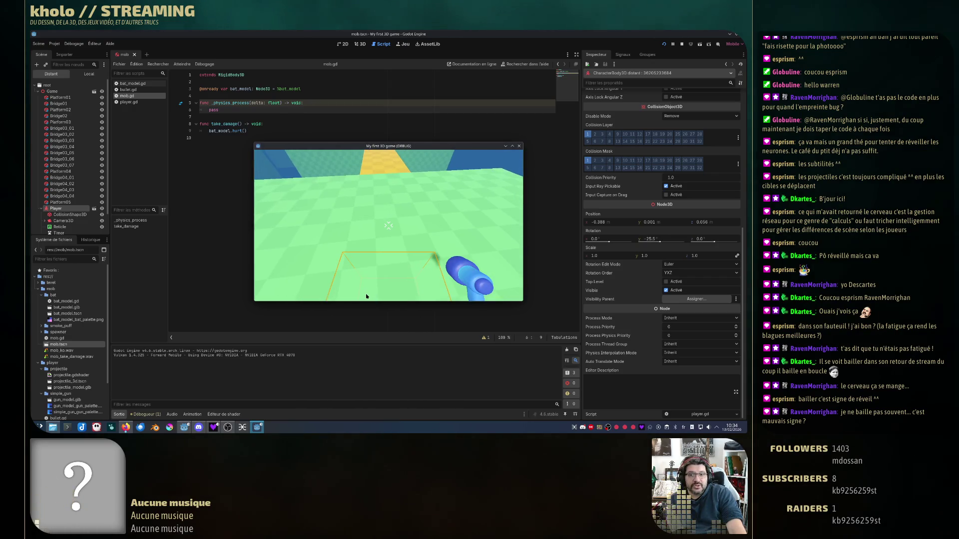
pyautogui.click(519, 147)
# - Open the Debugger's Errors list and jump to the line flagged by the unused 'delta' warning
pyautogui.click(159, 415)
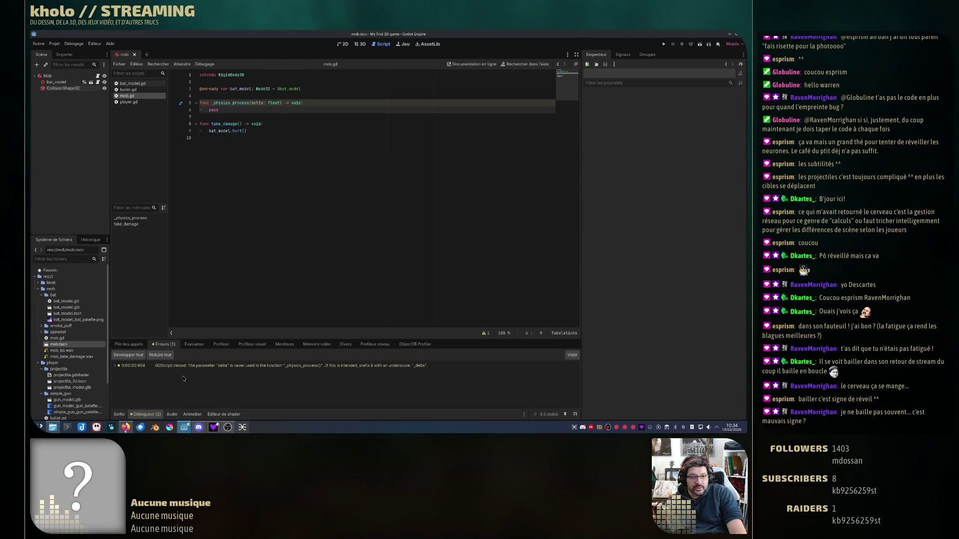
pyautogui.doubleClick(202, 367)
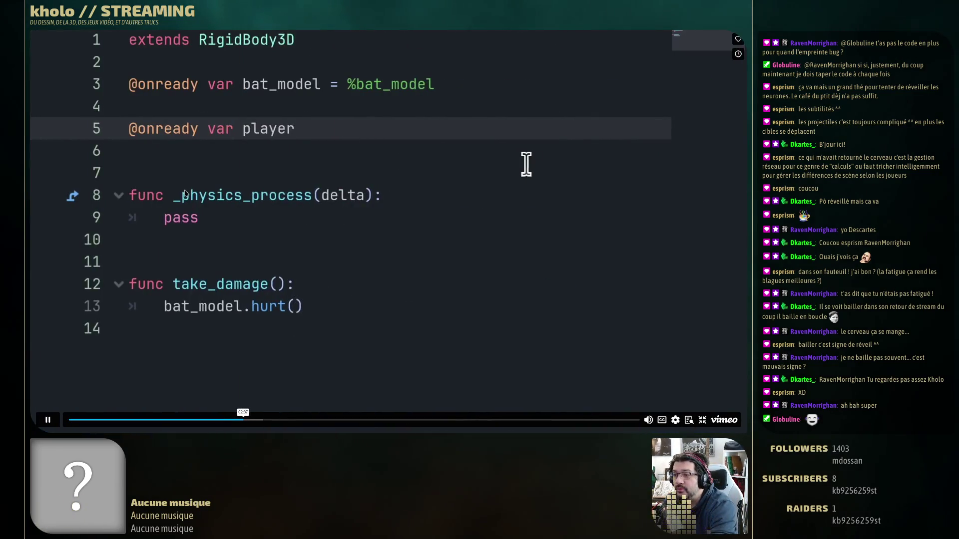
# - Pause the Vimeo tutorial video
pyautogui.press('space')
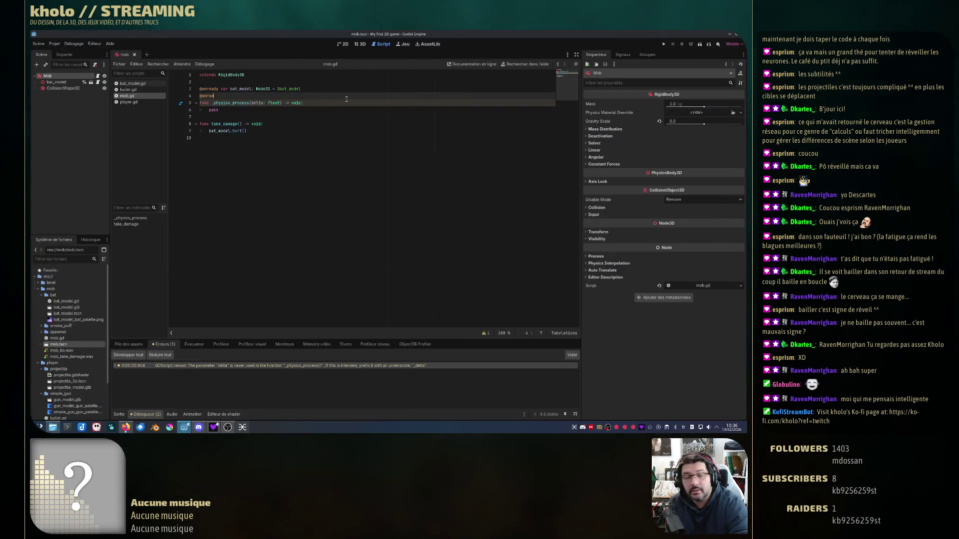
pyautogui.press('BackSpace')
pyautogui.write('ea')
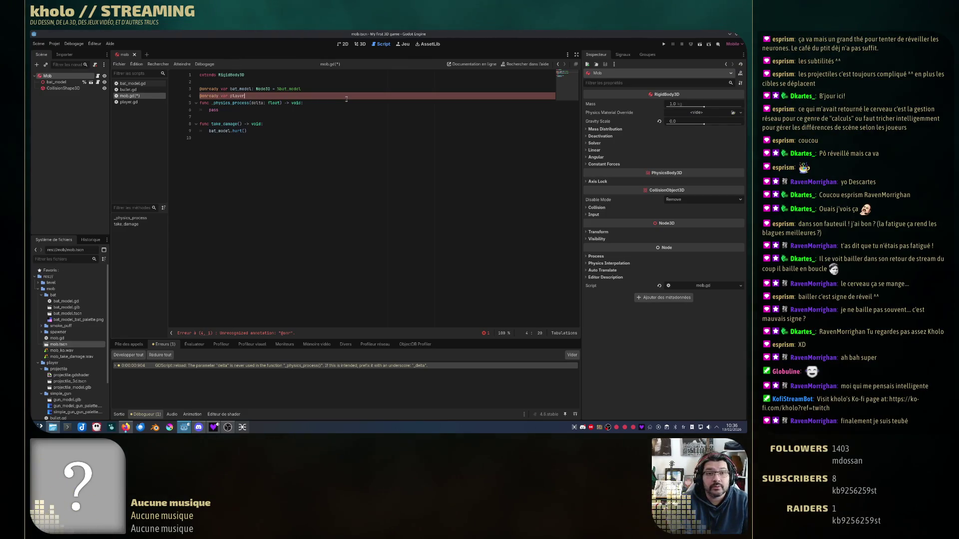
pyautogui.write('= new(')
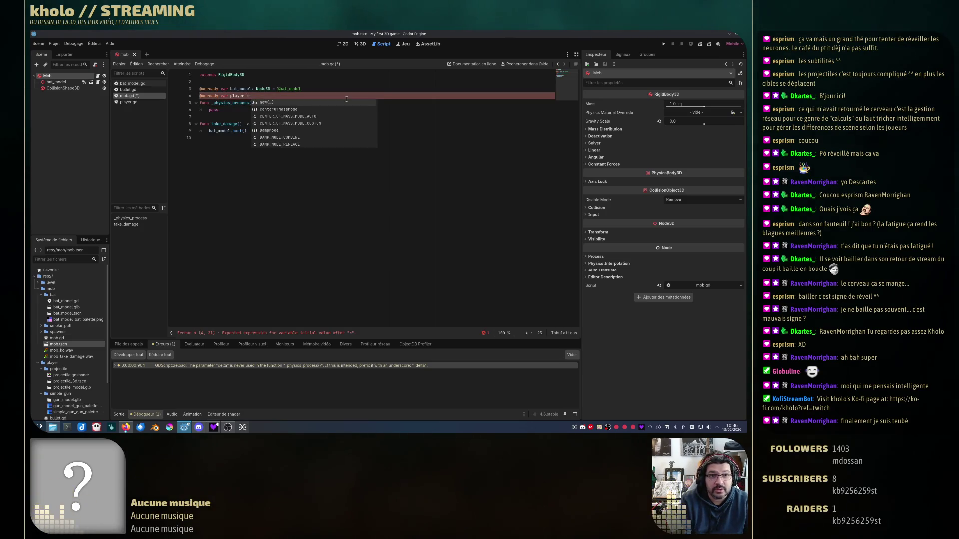
pyautogui.press('Return')
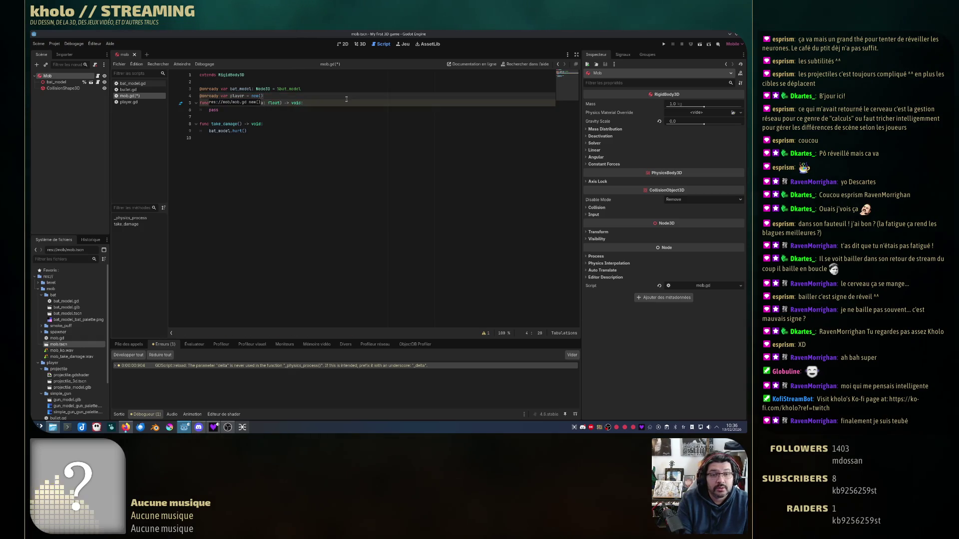
pyautogui.press('Return')
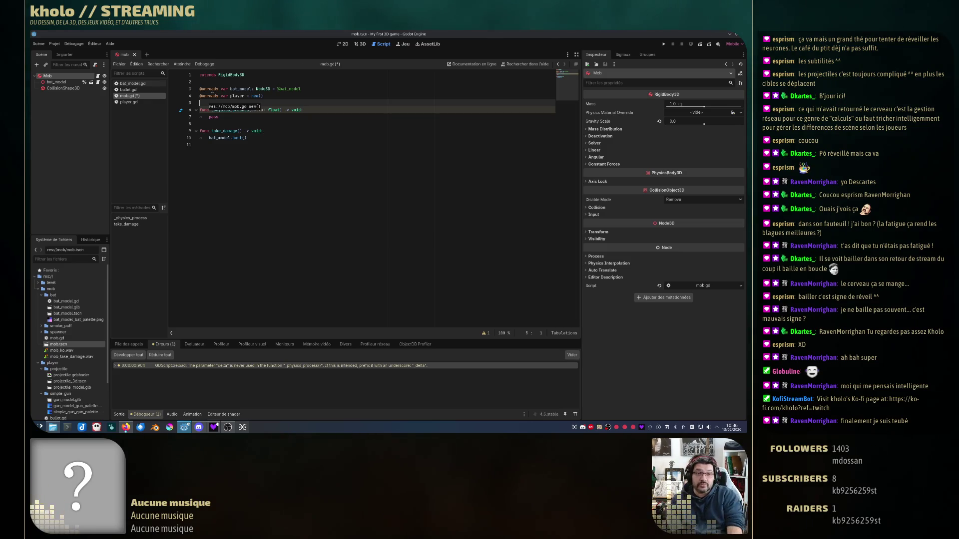
pyautogui.keyDown('ctrl'); pyautogui.click(212, 94); pyautogui.keyUp('ctrl')
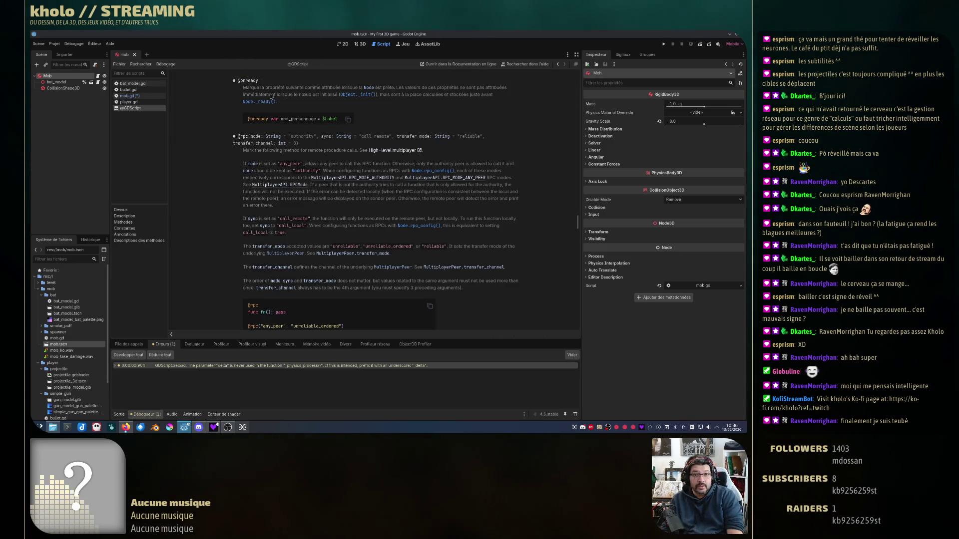
pyautogui.moveTo(272, 90); pyautogui.dragTo(359, 91)
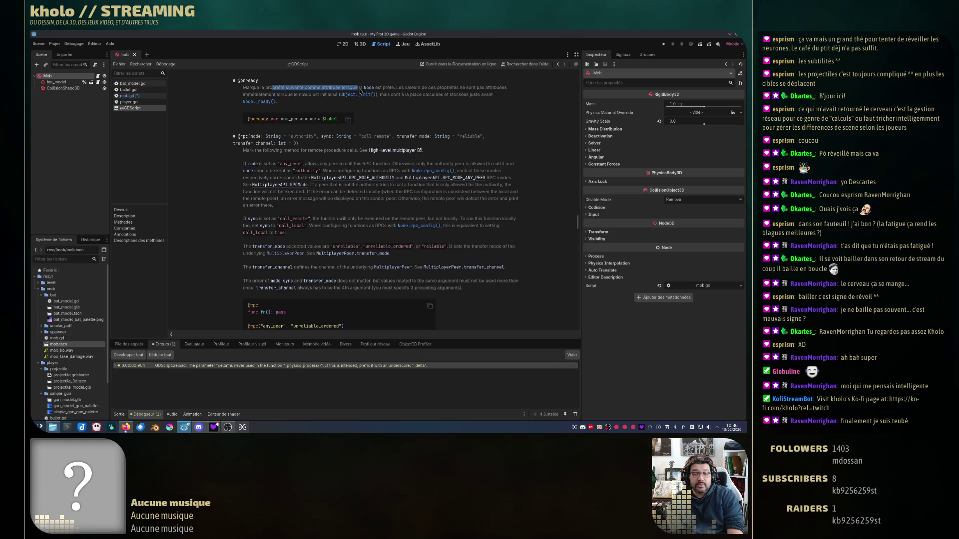
pyautogui.click(368, 88)
pyautogui.hotkey('alt', 'Left')
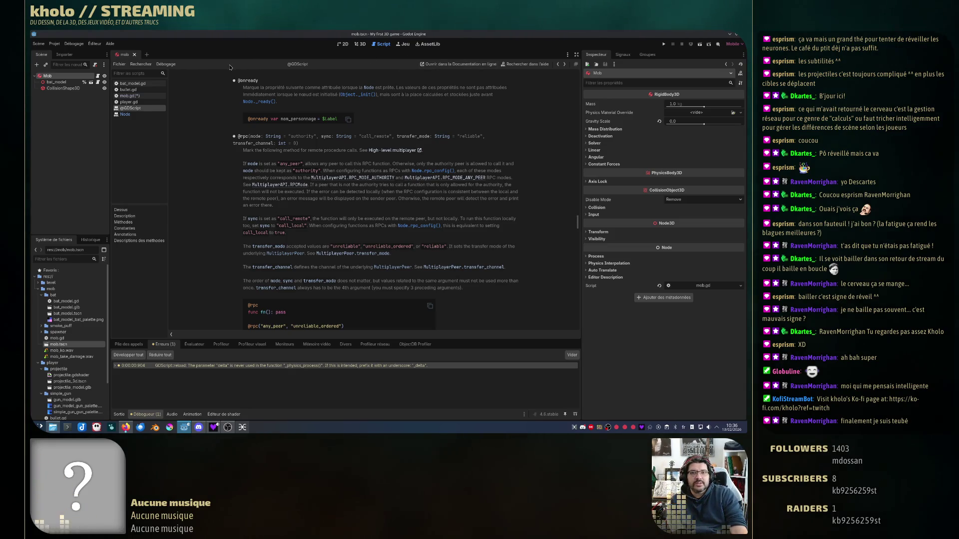
pyautogui.rightClick(141, 110)
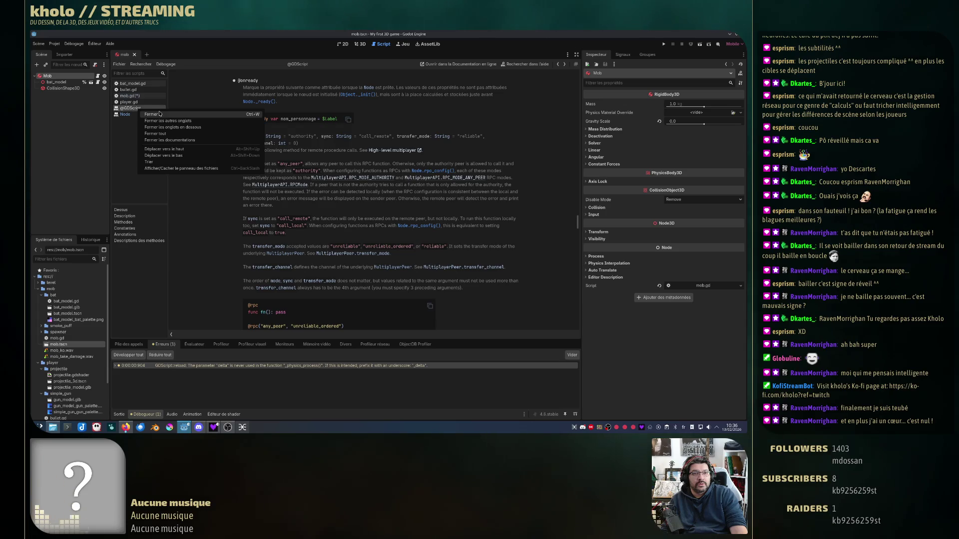
pyautogui.click(157, 115)
pyautogui.click(129, 109)
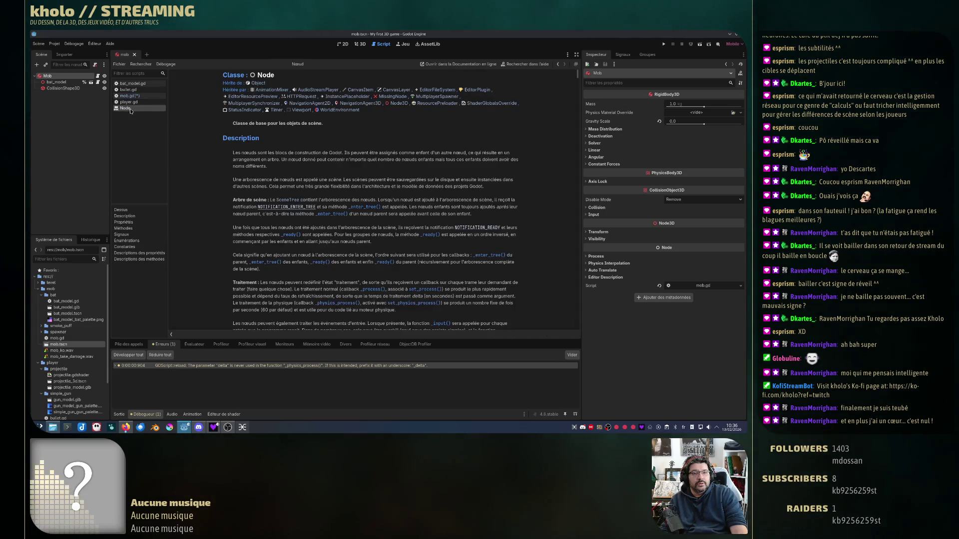
pyautogui.middleClick(130, 109)
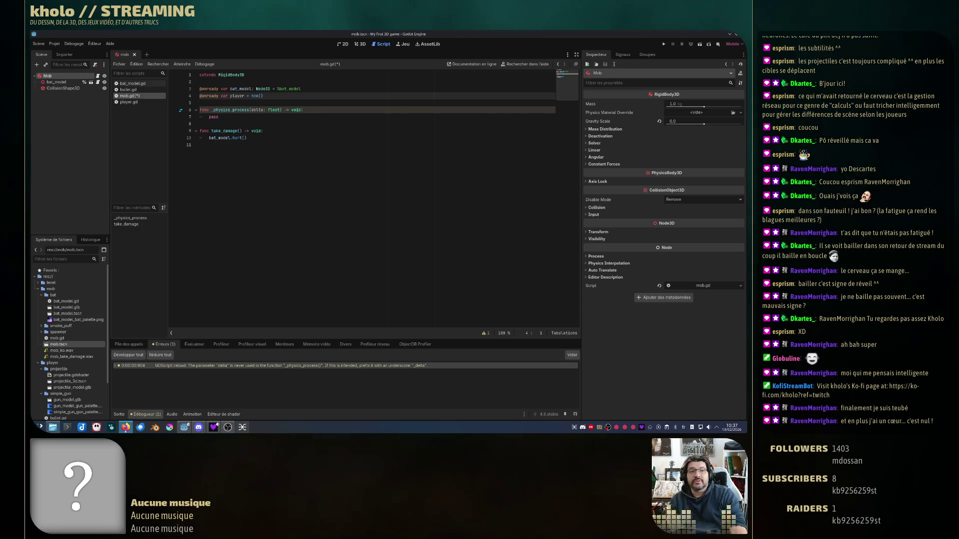
# - Check the tutorial, then save mob.gd and run the game with F5
pyautogui.hotkey('alt', 'Tab')
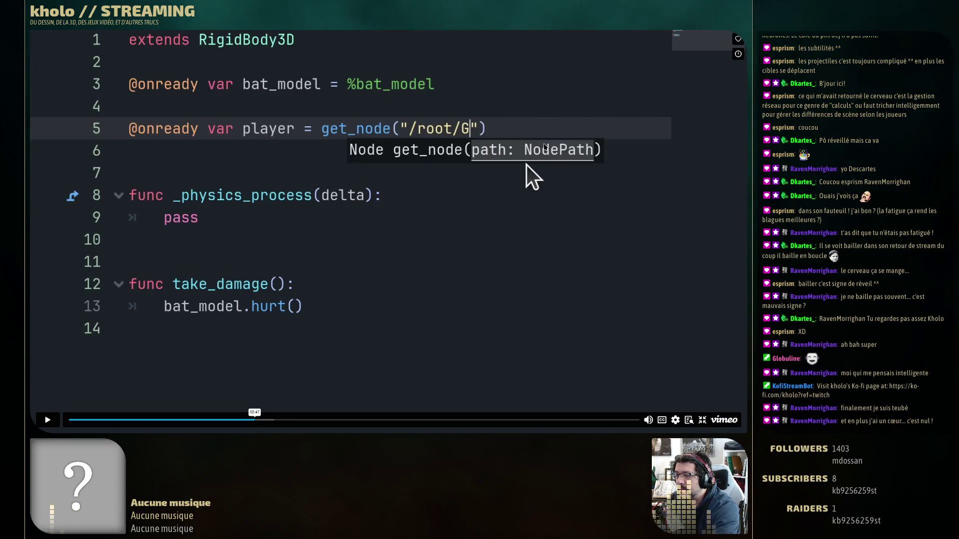
pyautogui.hotkey('alt', 'Tab')
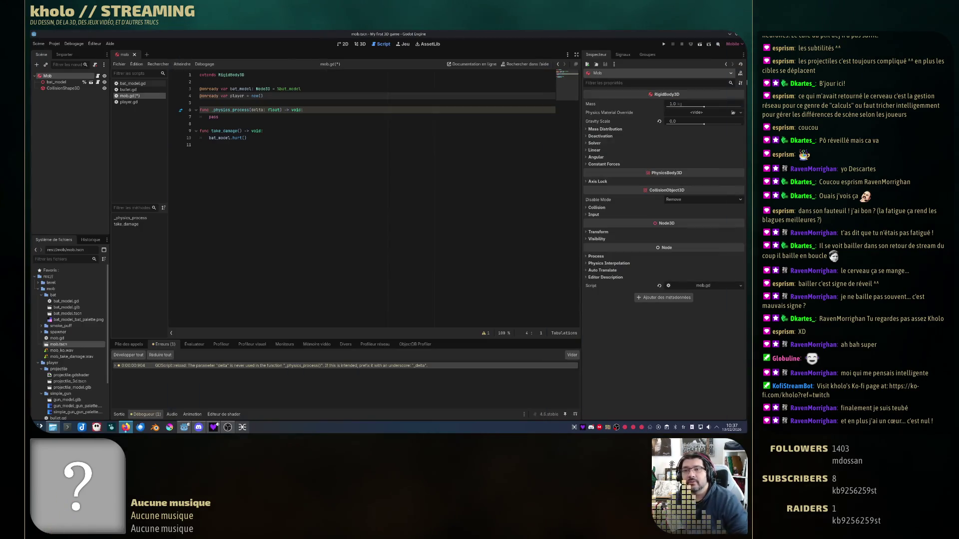
pyautogui.press('F5')
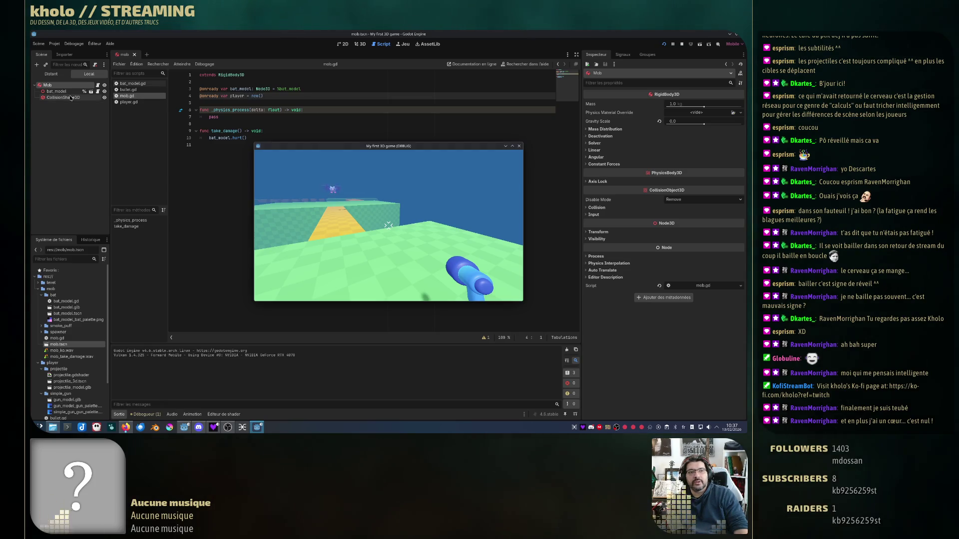
# - Find the Player node's path under Game in the running game's live scene tree
pyautogui.click(53, 74)
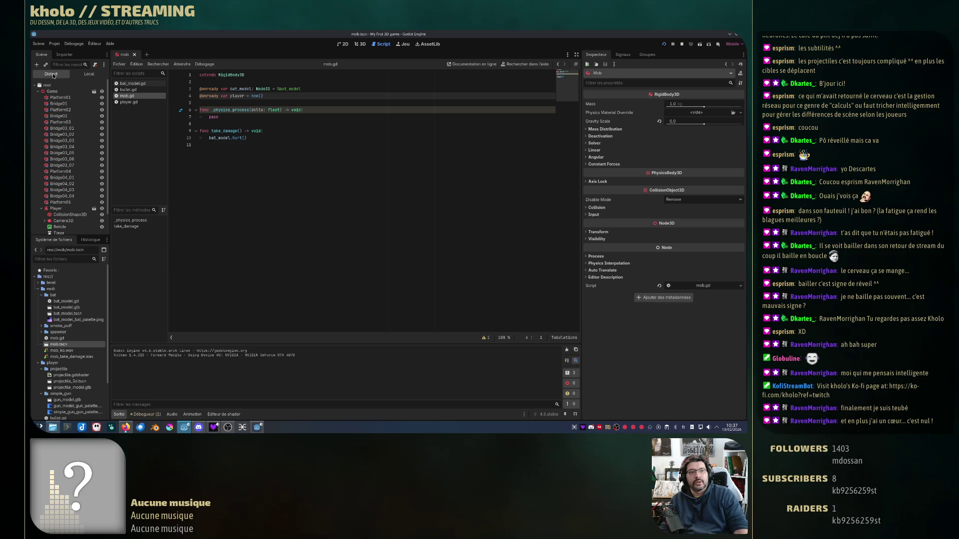
pyautogui.click(48, 87)
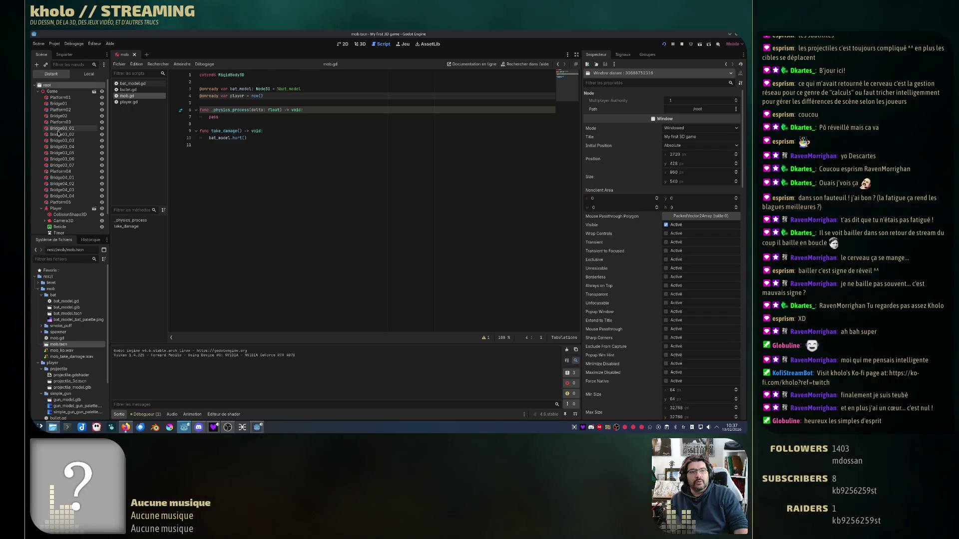
pyautogui.click(39, 92)
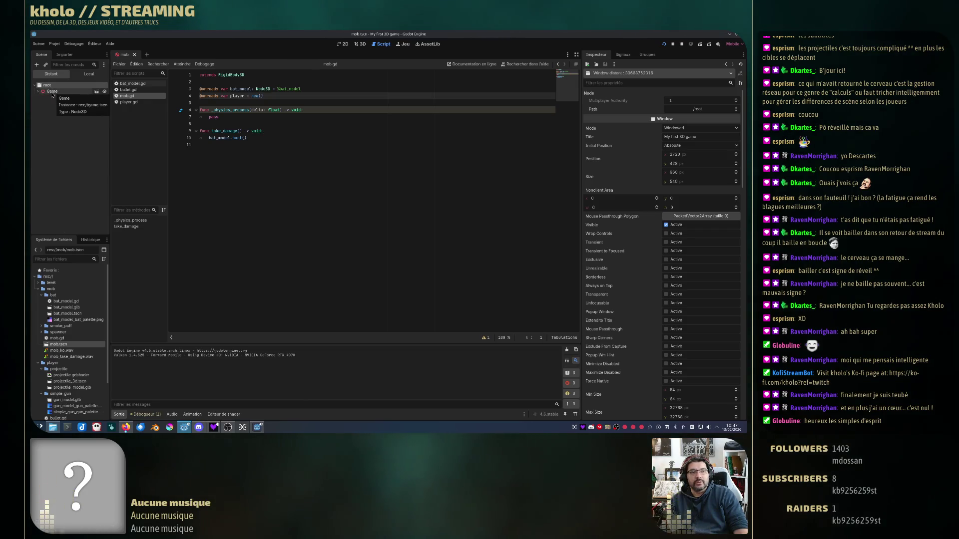
pyautogui.click(38, 91)
pyautogui.click(56, 208)
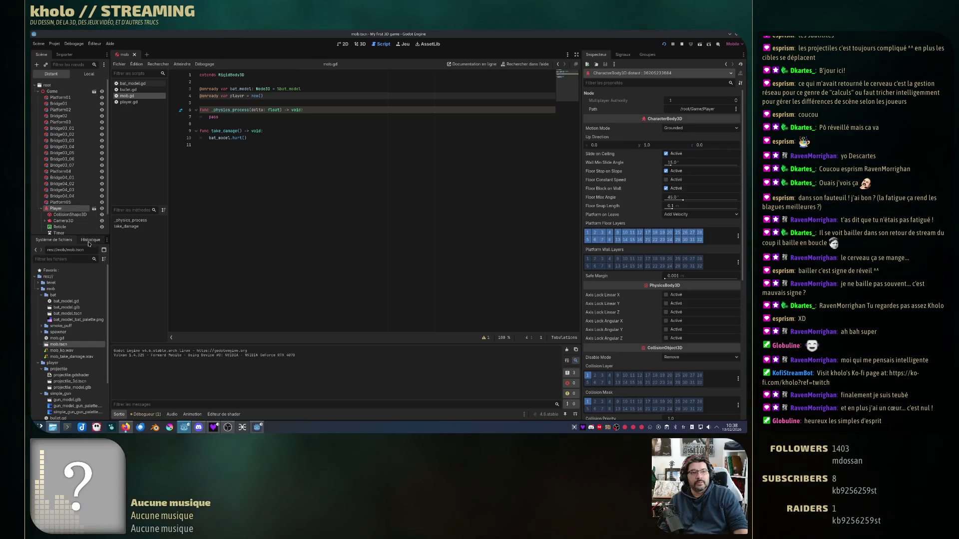
# - Replace new() with get_node("/root/Game/Player") on the player line
pyautogui.moveTo(264, 96); pyautogui.dragTo(251, 95)
pyautogui.write('get_')
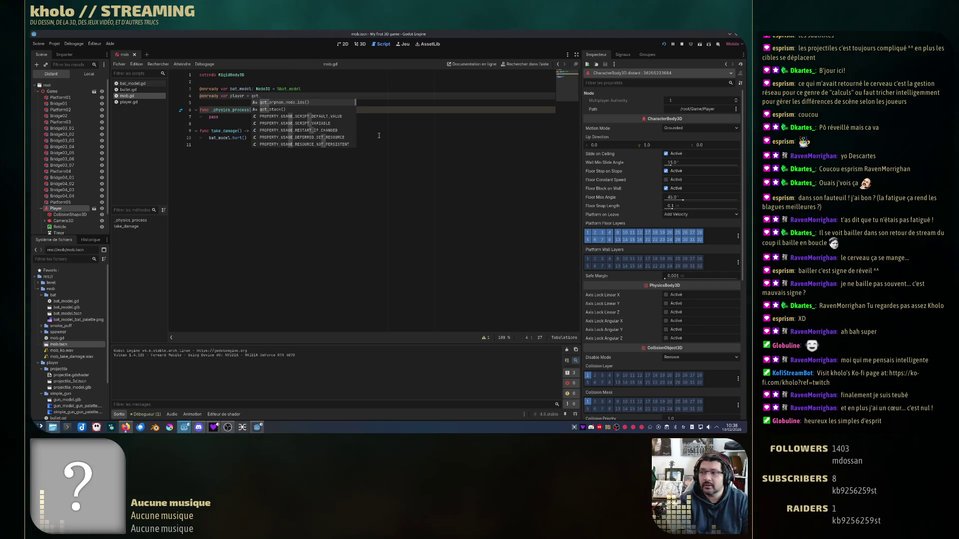
pyautogui.write('node')
pyautogui.press('Return')
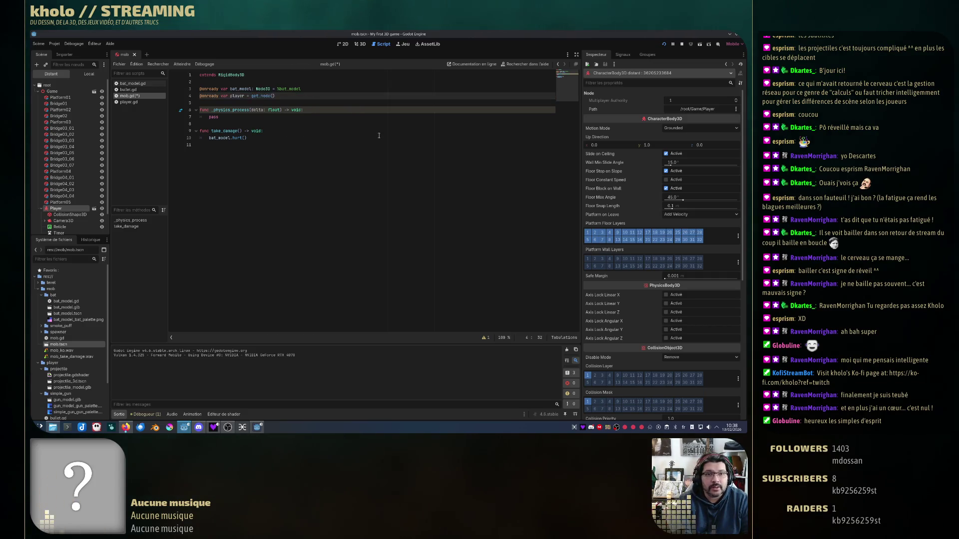
pyautogui.write('"')
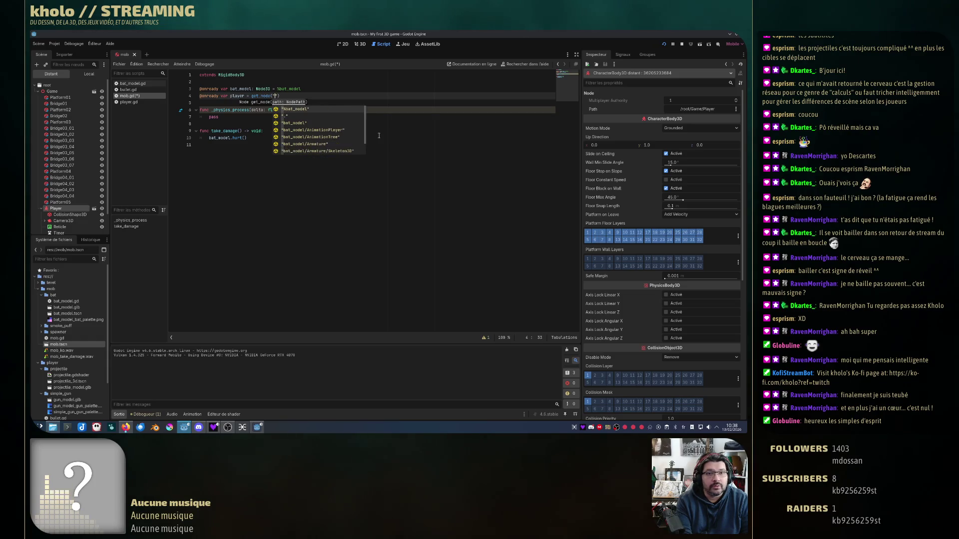
pyautogui.write('/root/Game/')
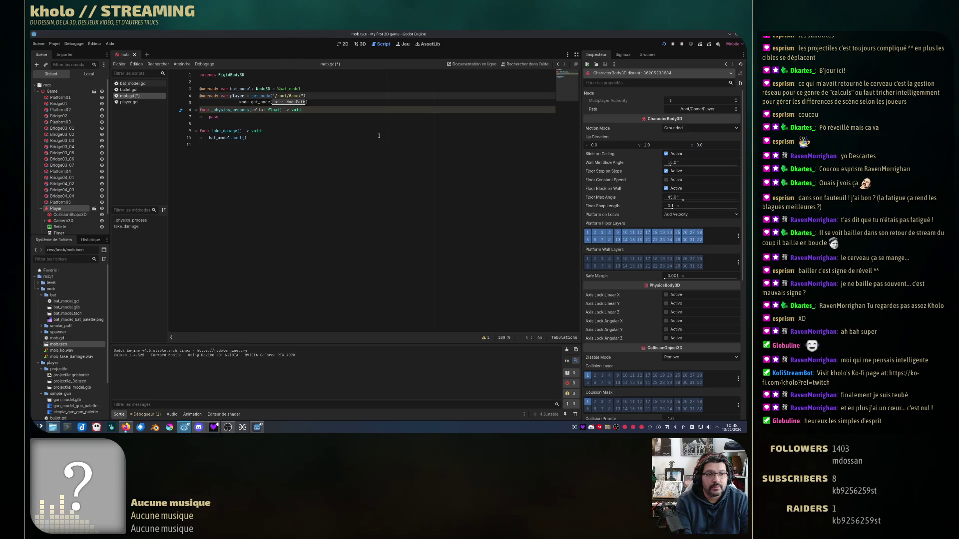
pyautogui.write('Player')
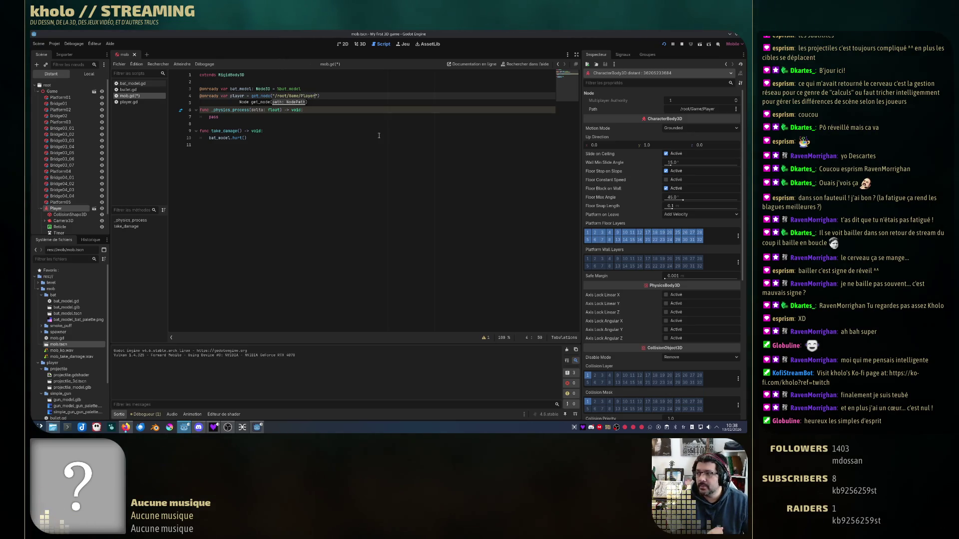
pyautogui.click(332, 155)
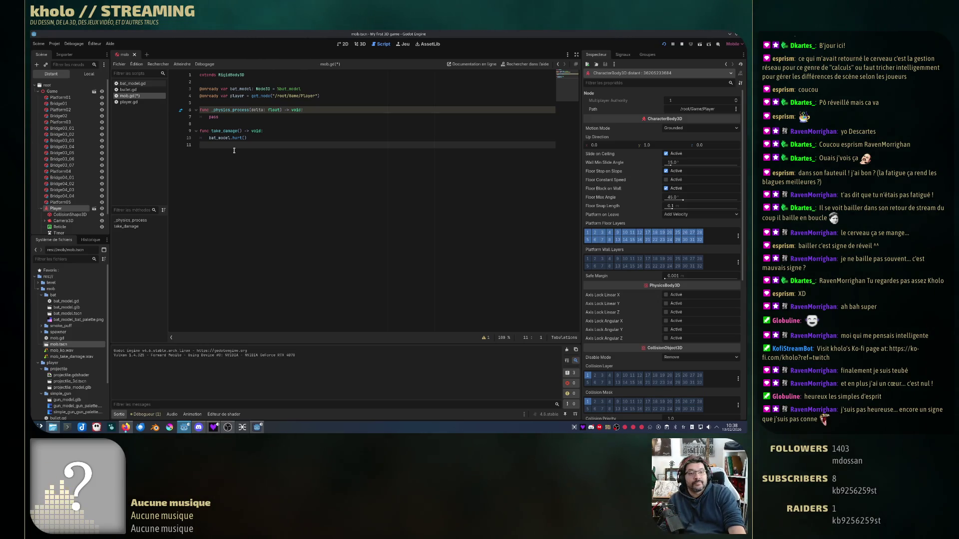
pyautogui.click(224, 117)
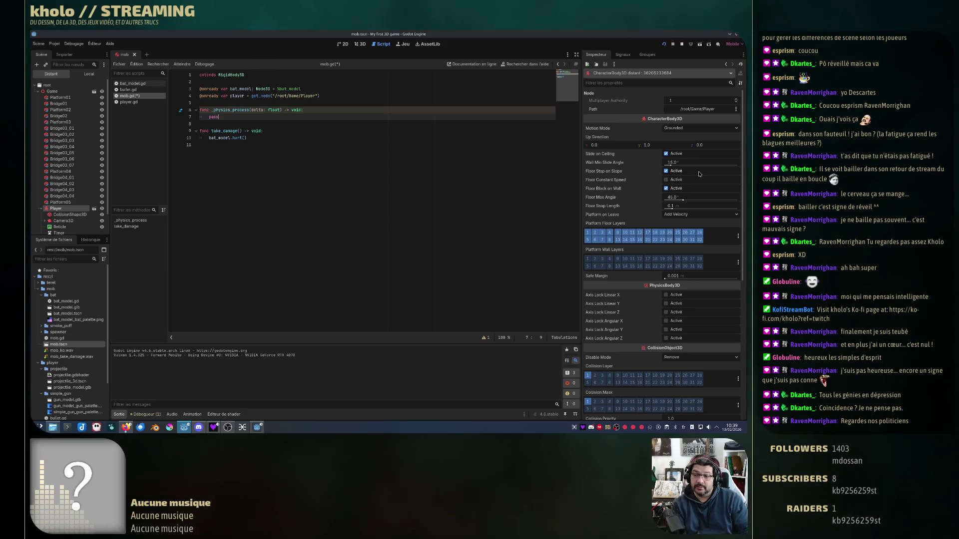
# - Replace pass in _physics_process with 'var direction = global_position(player)'
pyautogui.press('BackSpace')
pyautogui.press('BackSpace')
pyautogui.press('BackSpace')
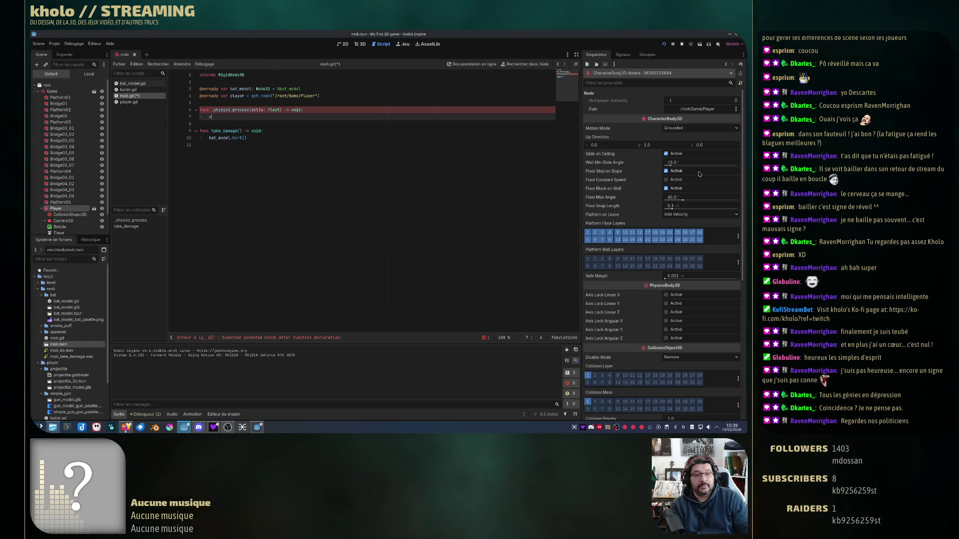
pyautogui.write('var ')
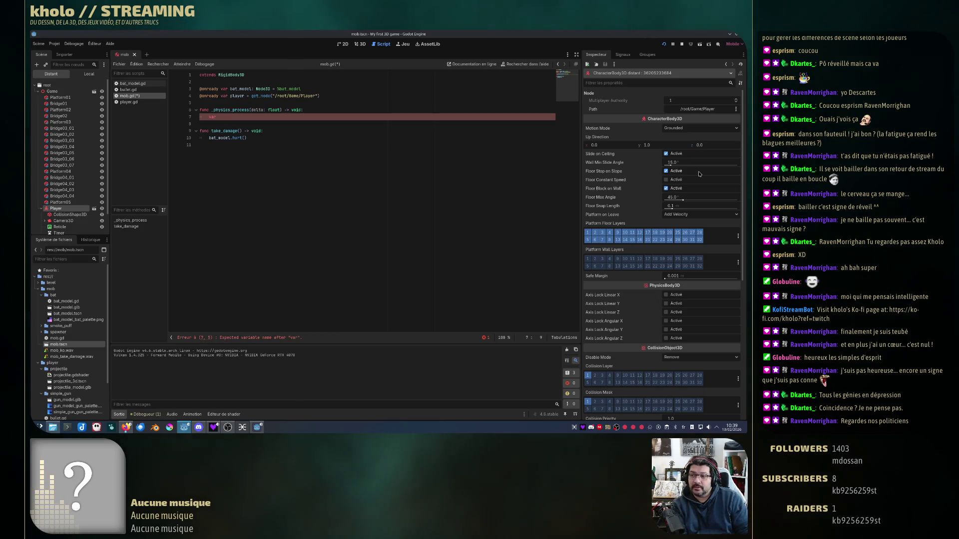
pyautogui.write('direction =')
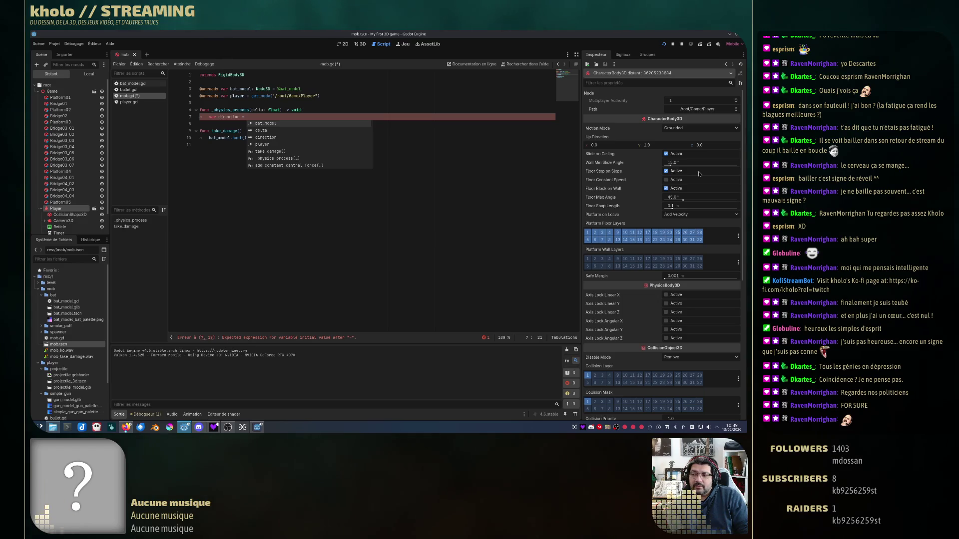
pyautogui.write('global_posit')
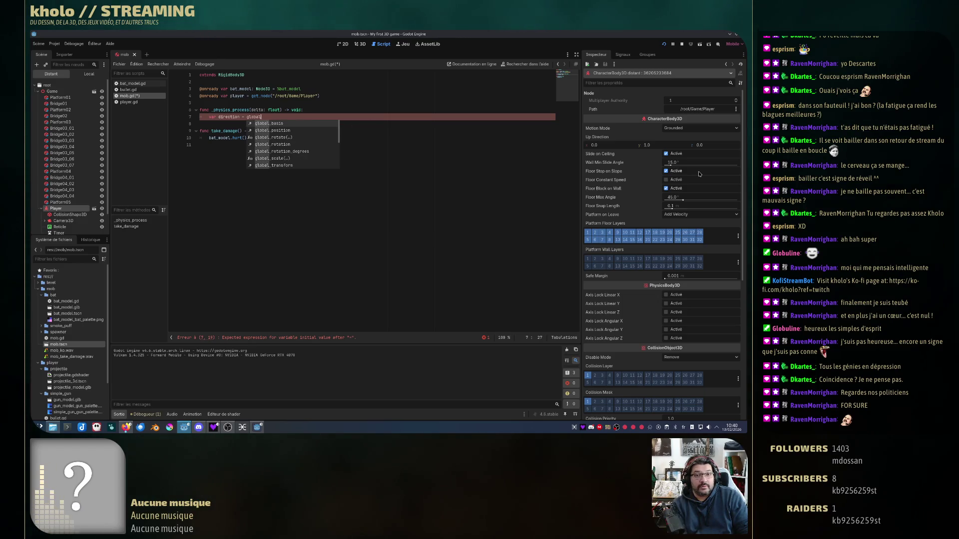
pyautogui.press('Return')
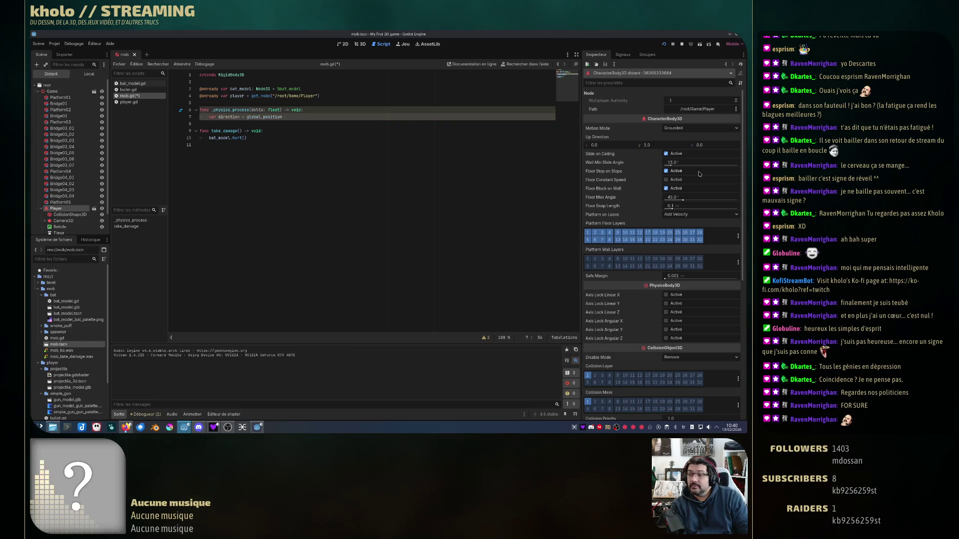
pyautogui.write('(r')
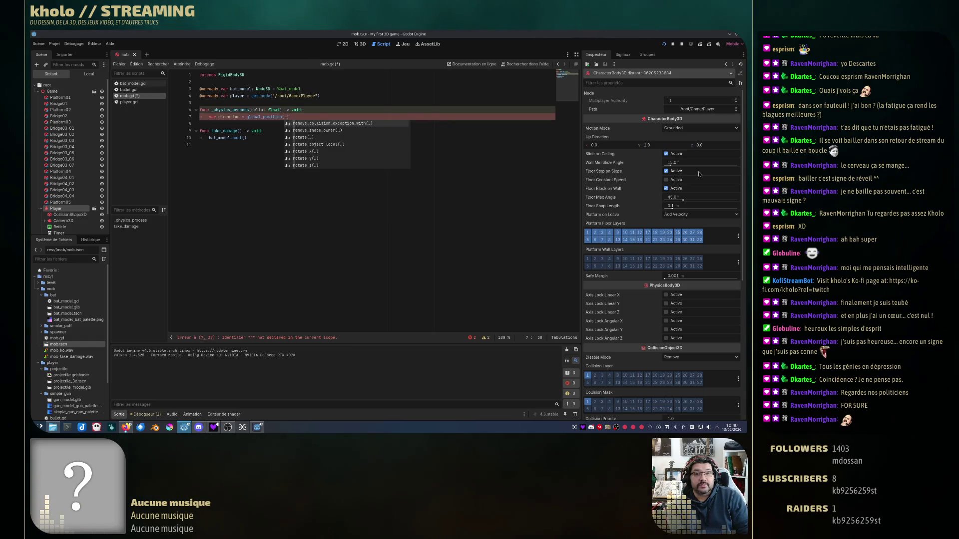
pyautogui.press('BackSpace')
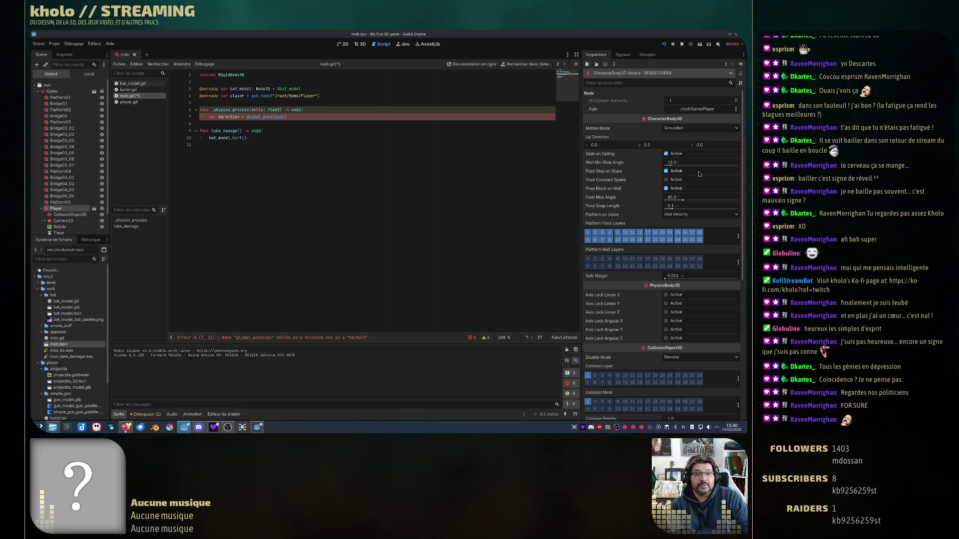
pyautogui.write('player')
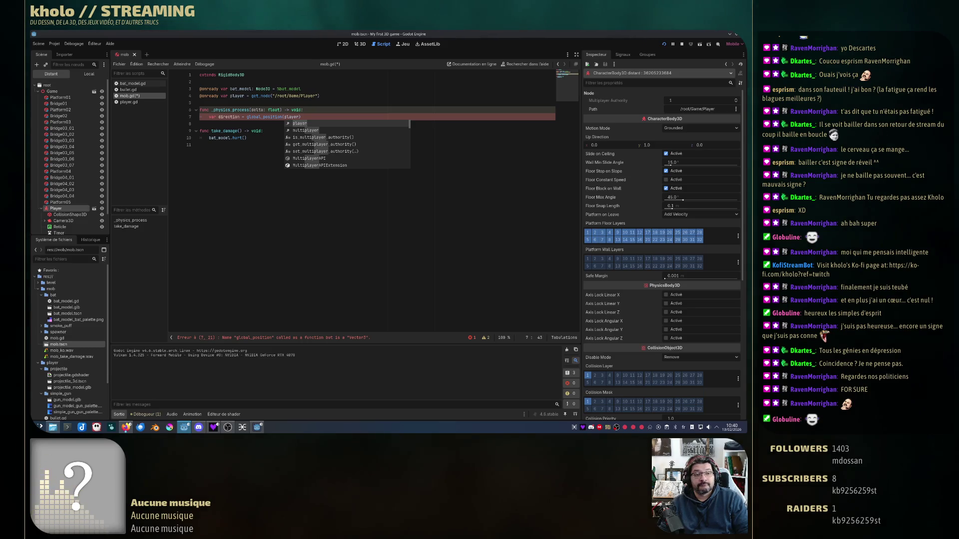
pyautogui.scroll(-2, 98, 189)
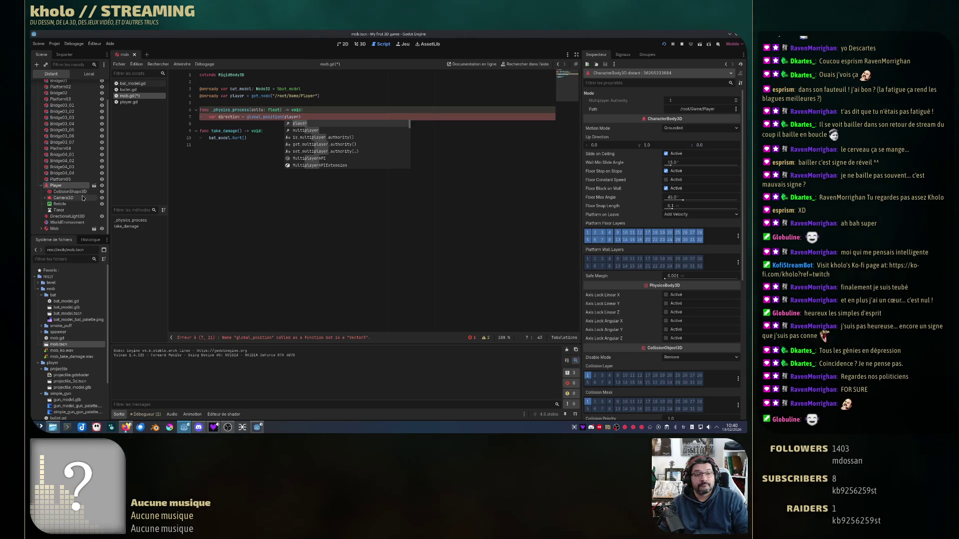
pyautogui.write(')')
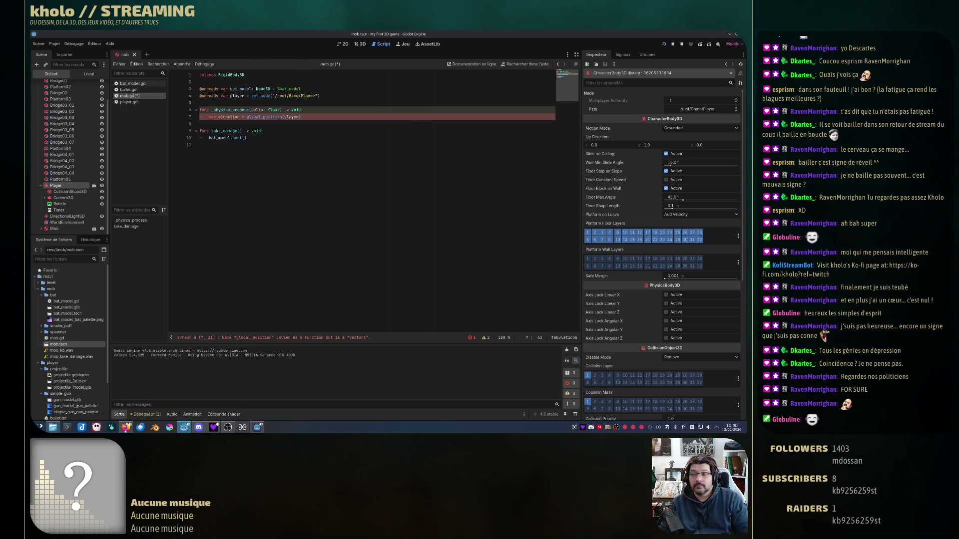
pyautogui.doubleClick(265, 116)
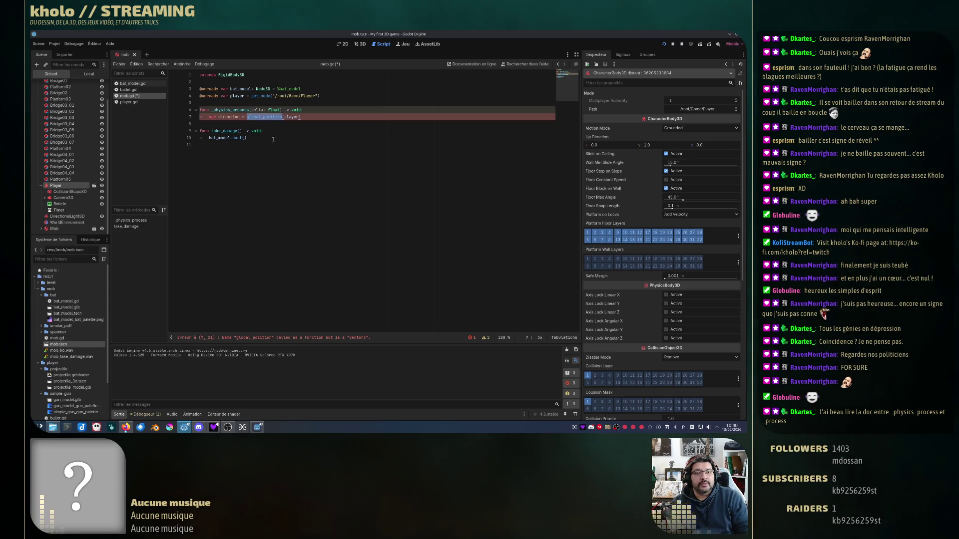
pyautogui.doubleClick(292, 117)
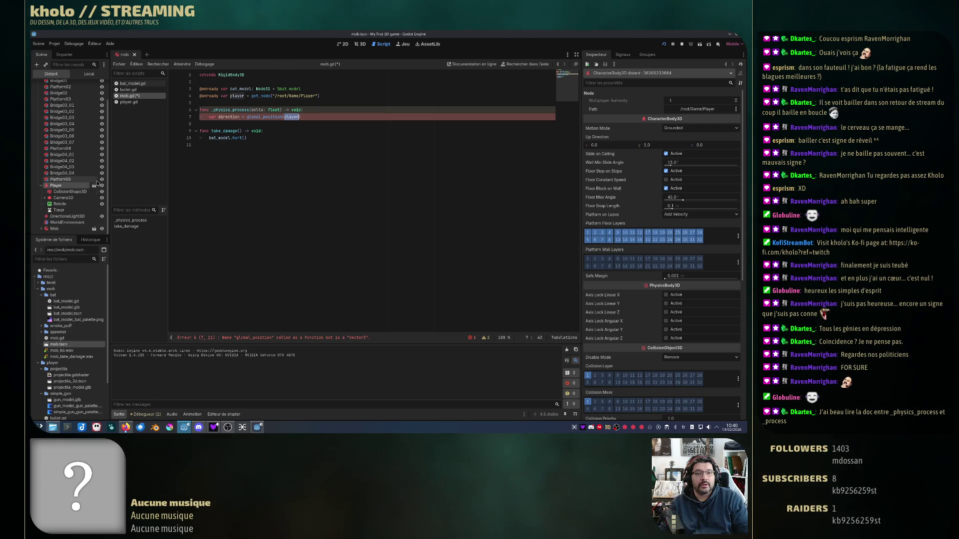
pyautogui.scroll(2, 47, 89)
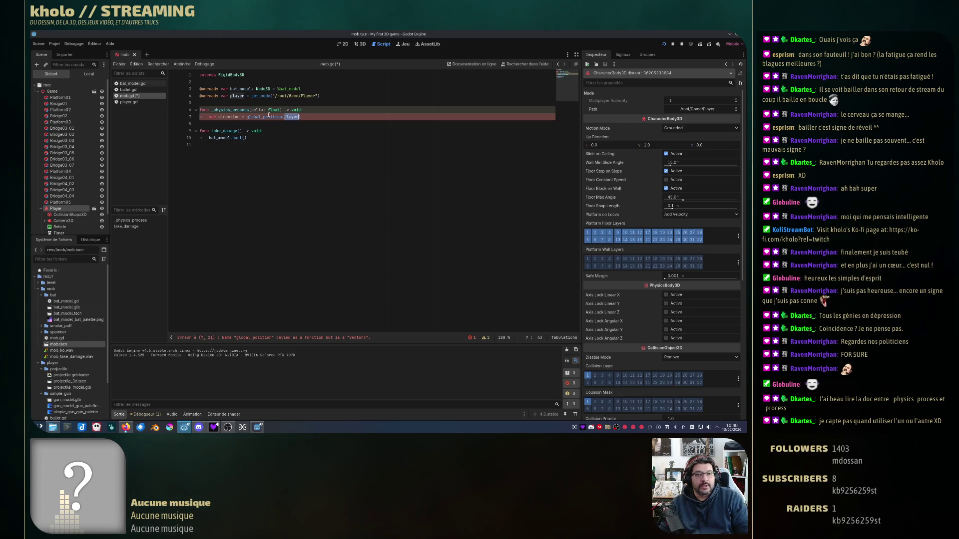
pyautogui.moveTo(248, 117); pyautogui.dragTo(260, 117)
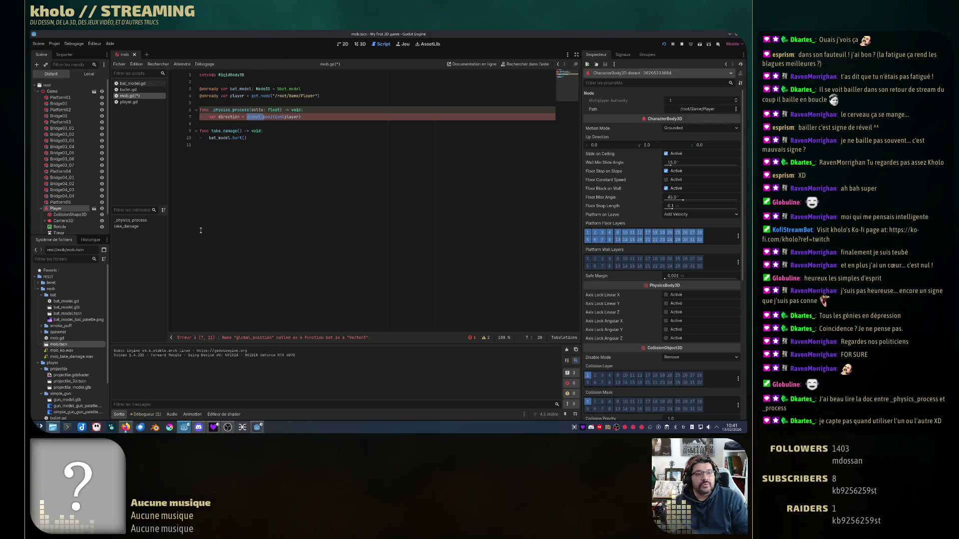
# - Collapse Player in the remote scene tree and select Mob to show its RigidBody3D properties
pyautogui.scroll(-2, 80, 205)
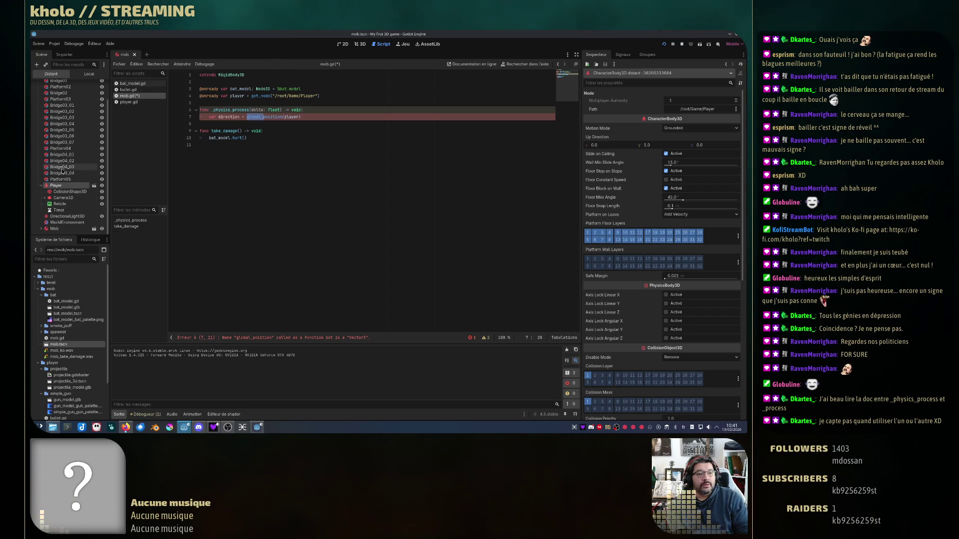
pyautogui.scroll(2, 65, 169)
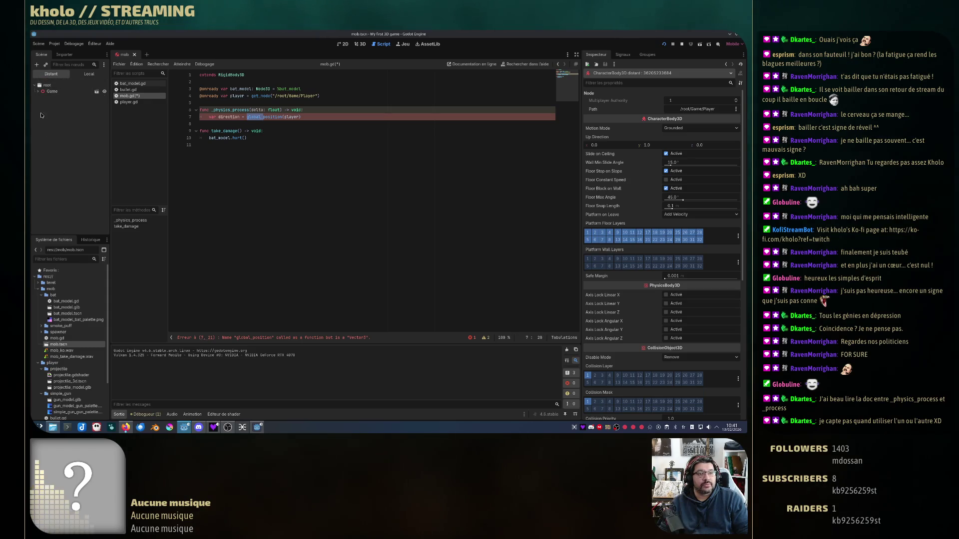
pyautogui.click(41, 208)
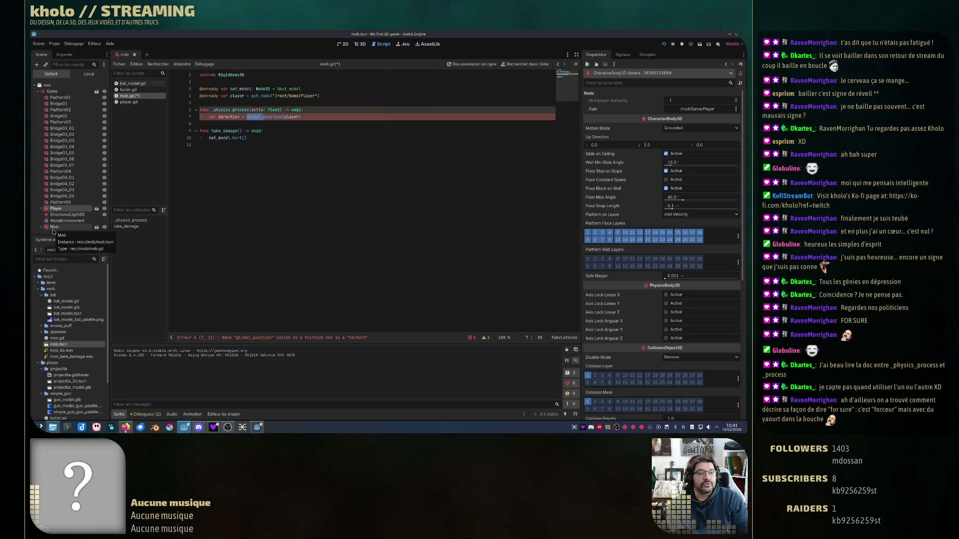
pyautogui.click(54, 227)
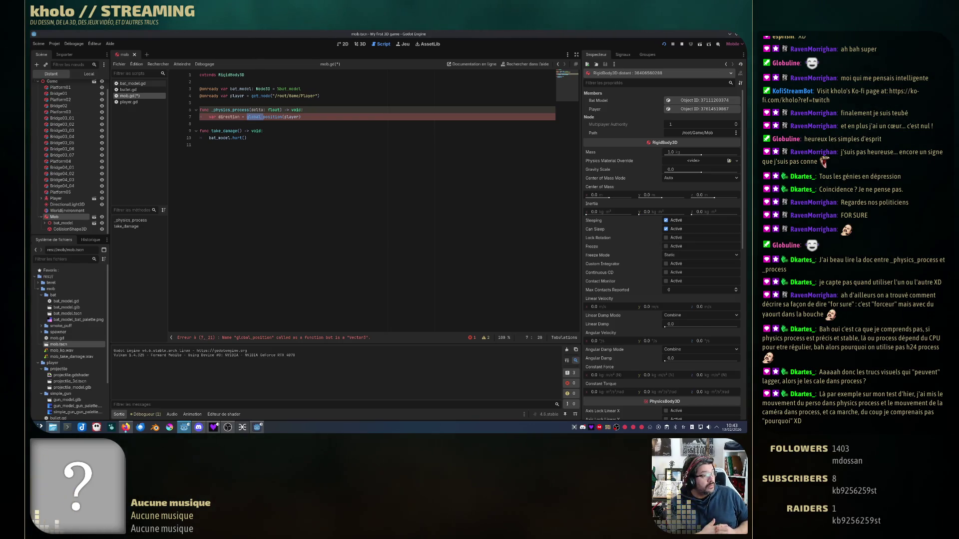
pyautogui.press('F5')
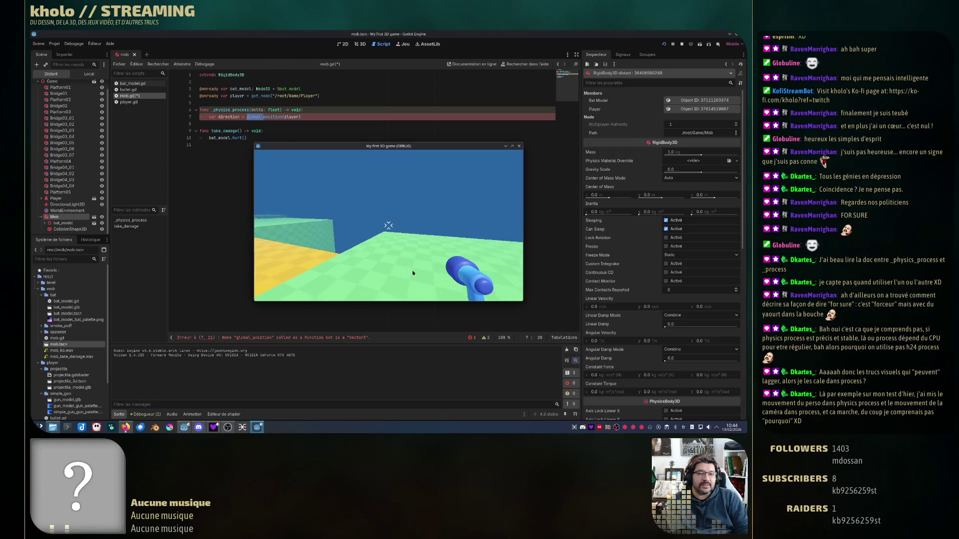
# - Walk the player around the level toward the yellow bridge and bat with WASD, then stop the game
pyautogui.press('w')
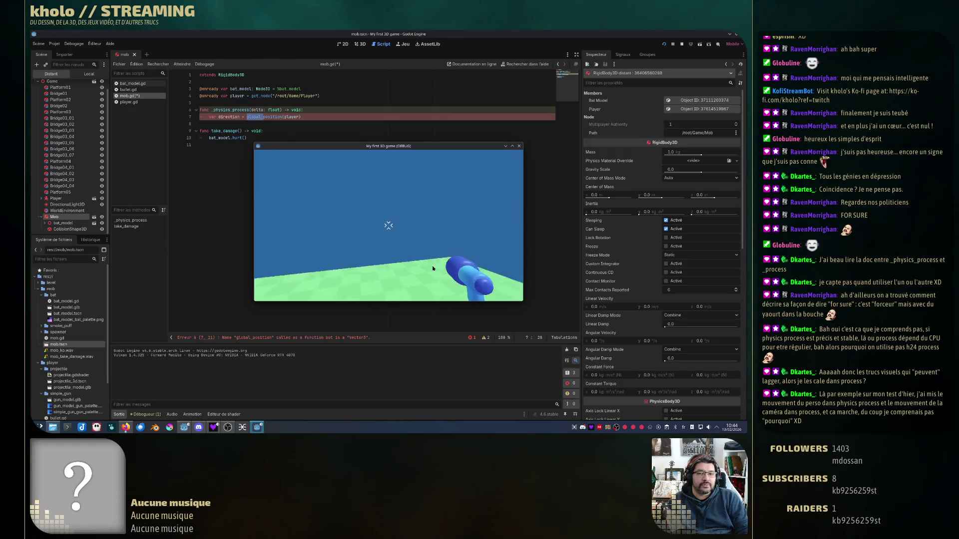
pyautogui.press('w')
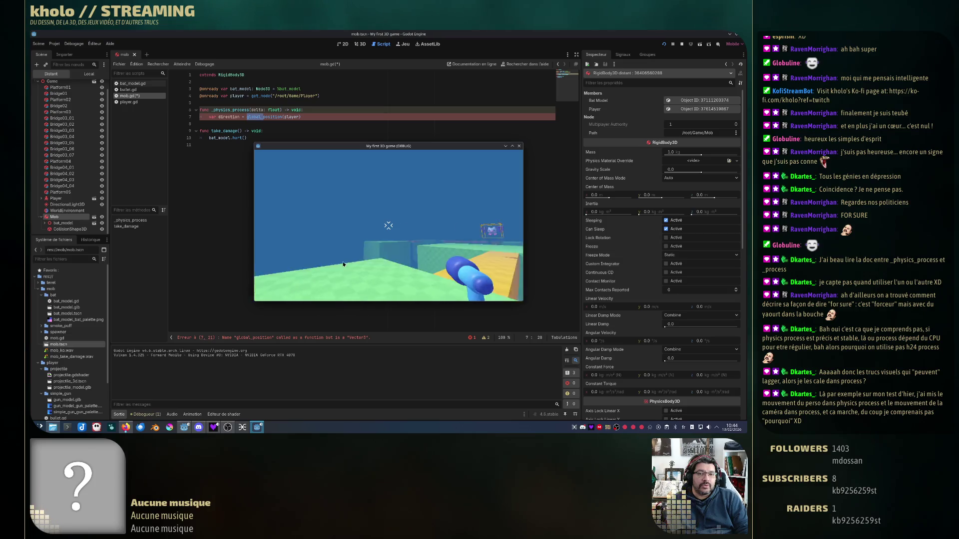
pyautogui.press('a')
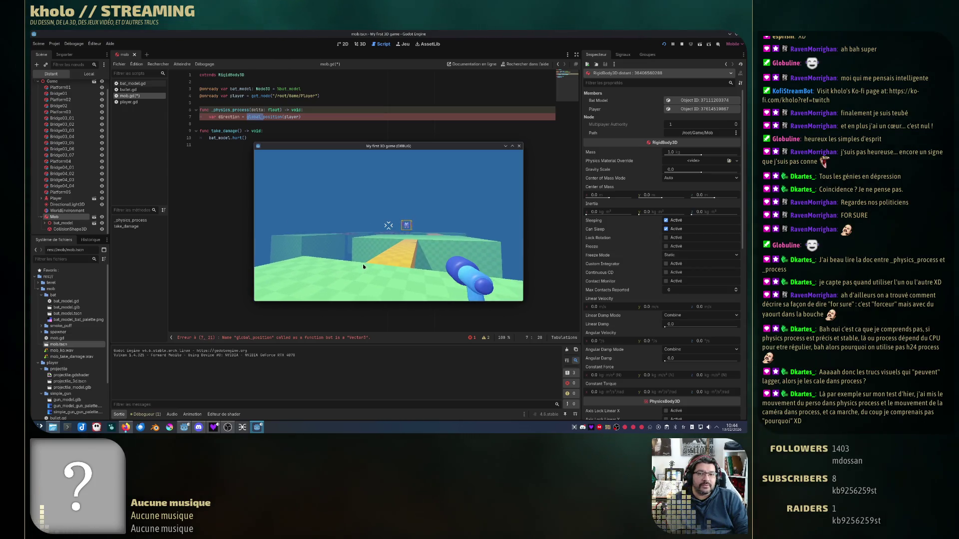
pyautogui.press('d')
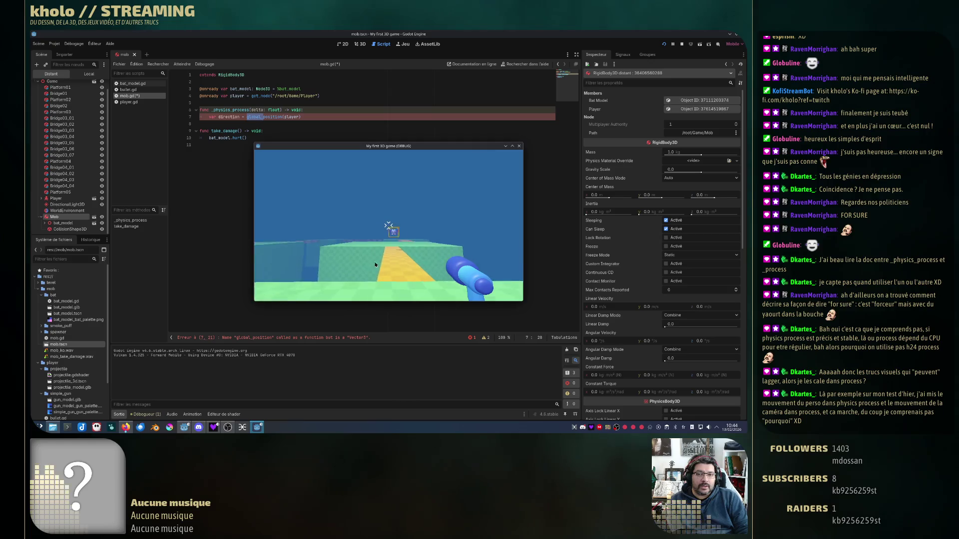
pyautogui.press('d')
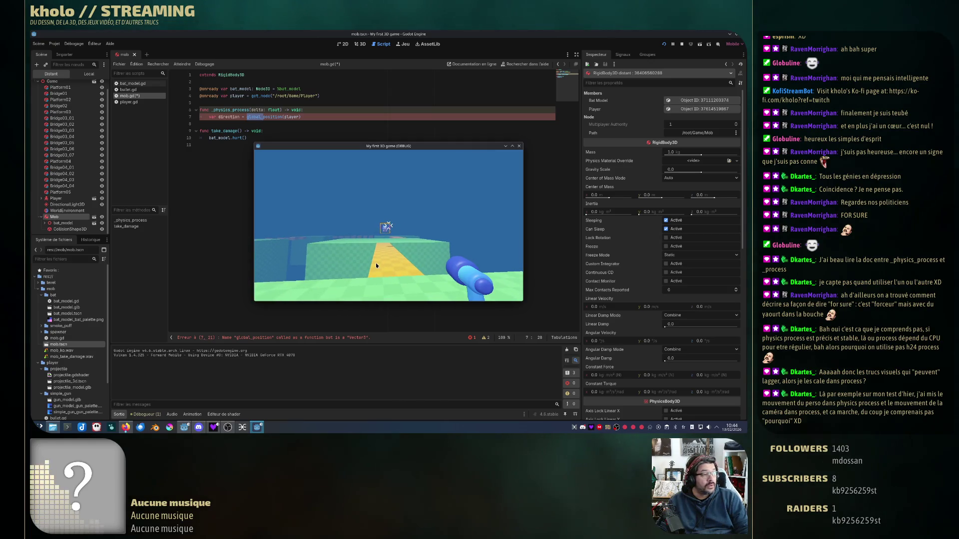
pyautogui.press('a')
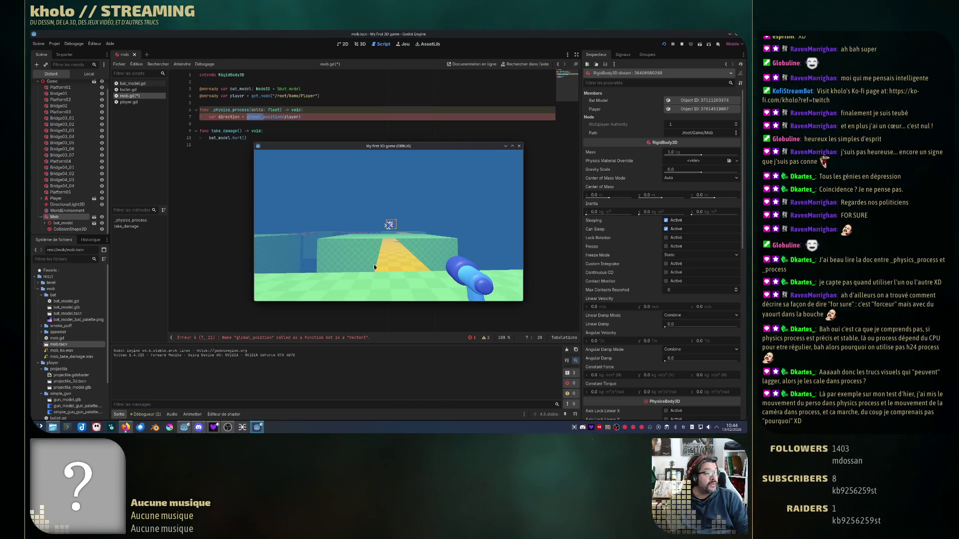
pyautogui.press('d')
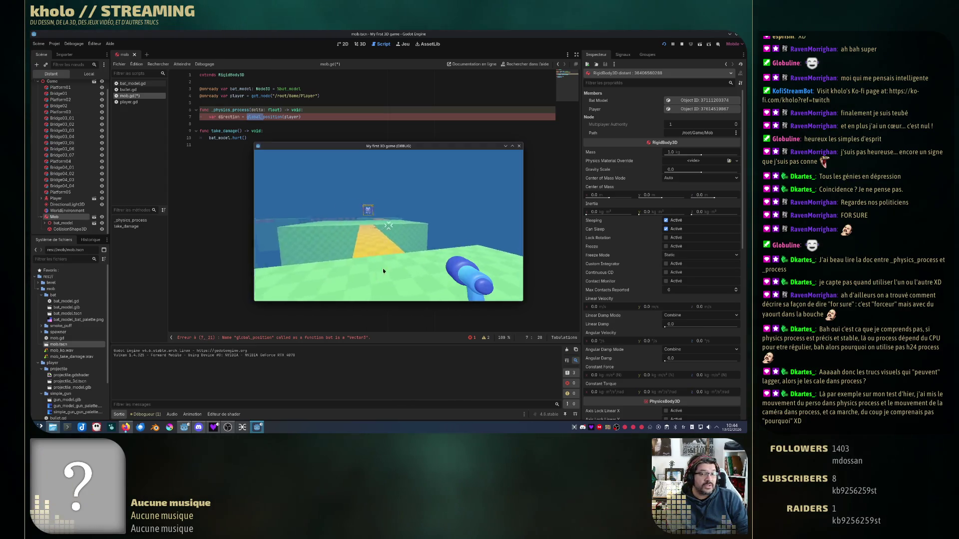
pyautogui.press('a')
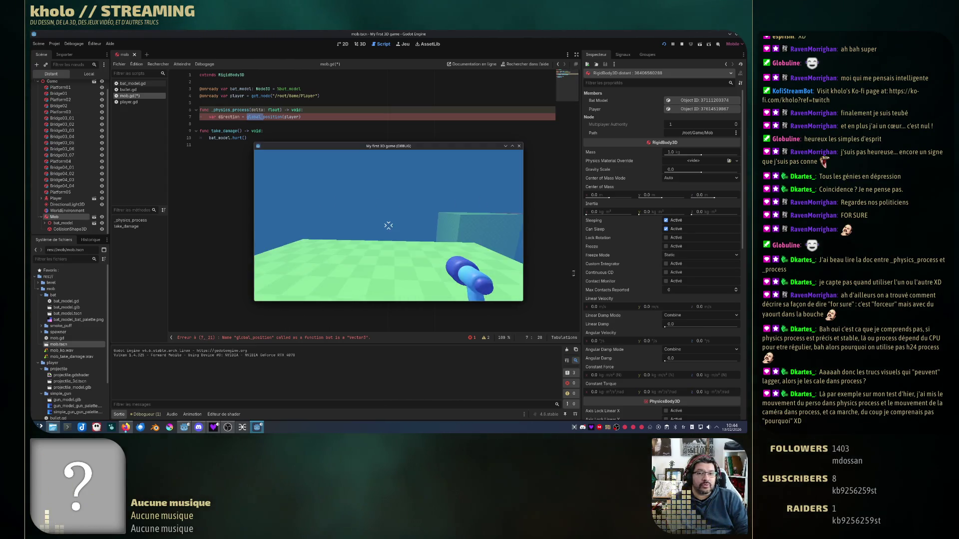
pyautogui.press('s')
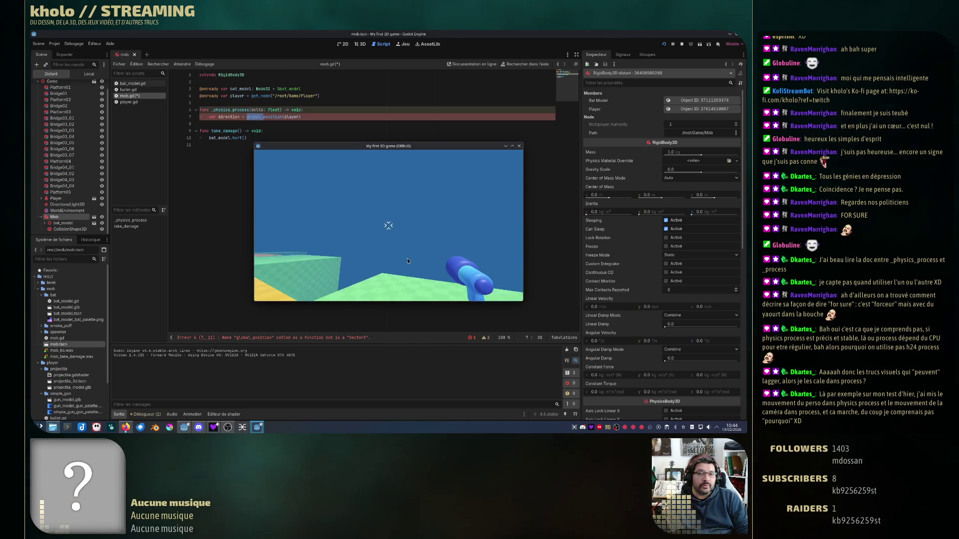
pyautogui.press('a')
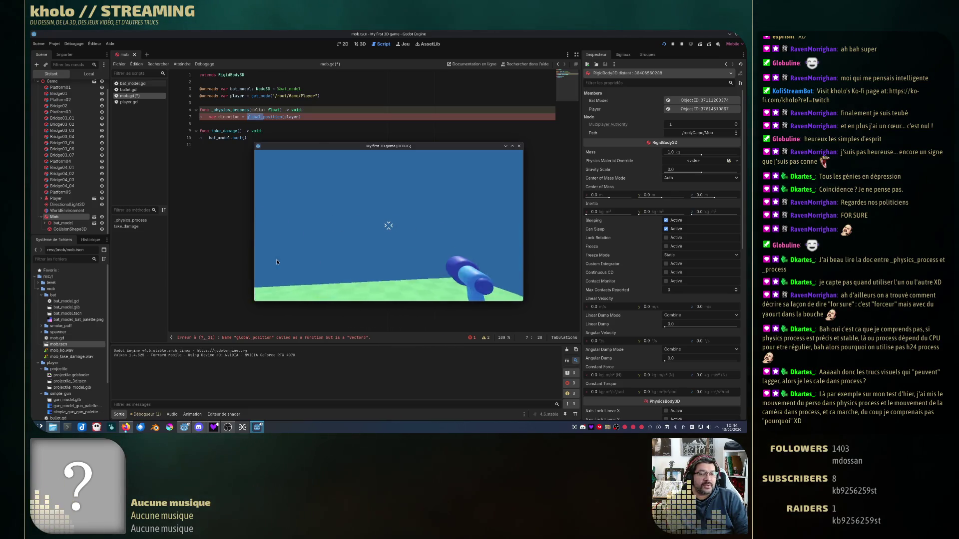
pyautogui.press('w')
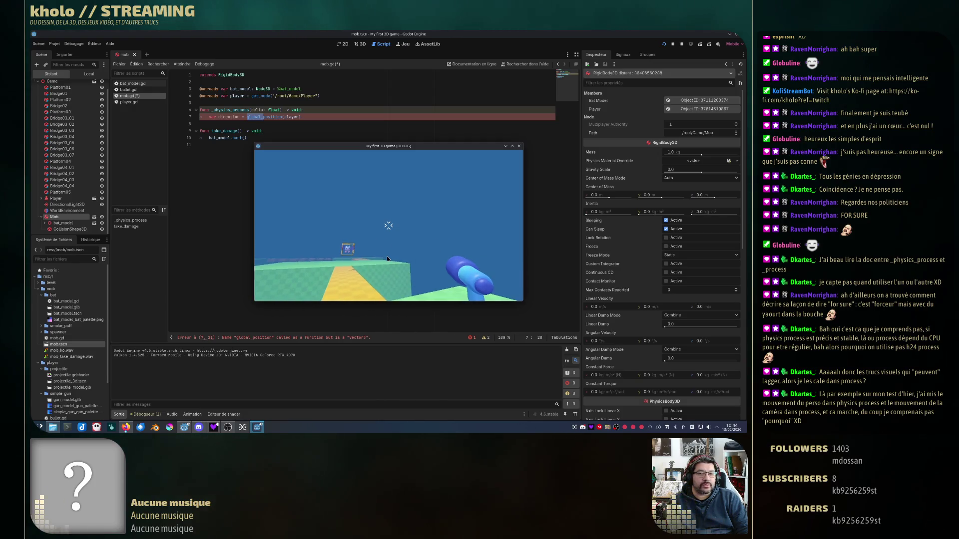
pyautogui.press('a')
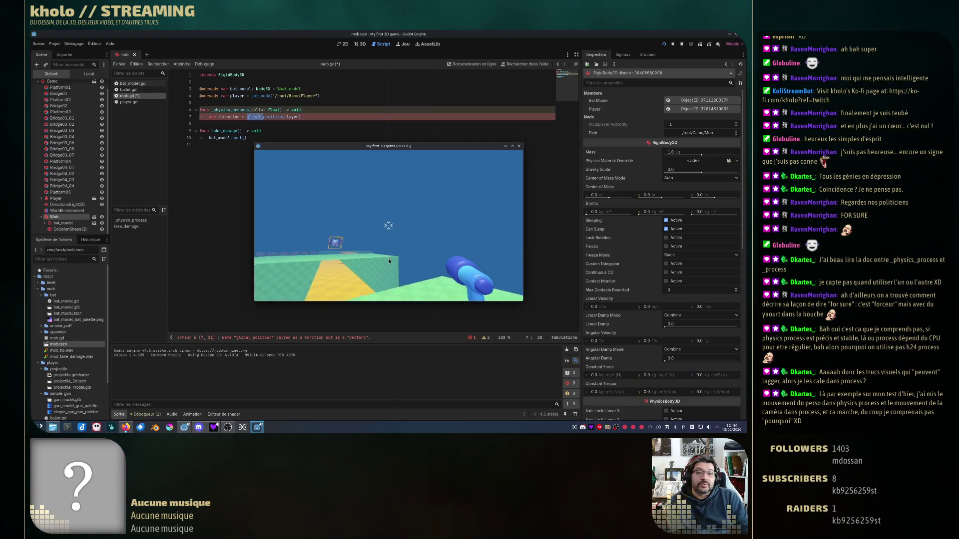
pyautogui.press('d')
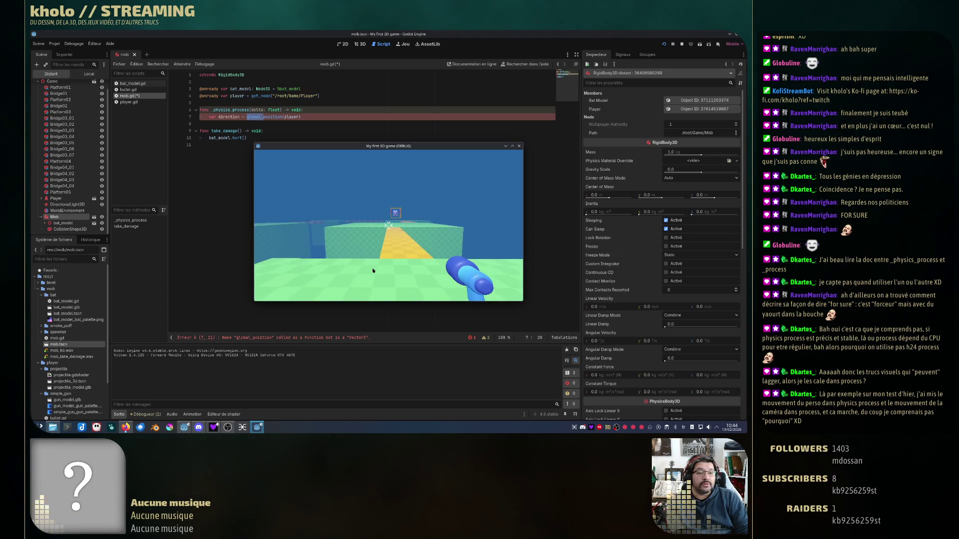
pyautogui.press('d')
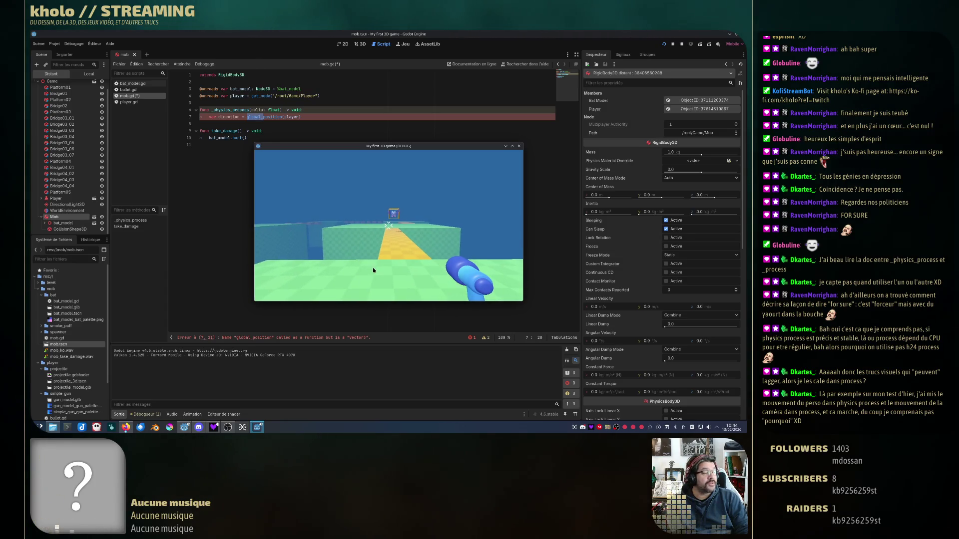
pyautogui.press('w')
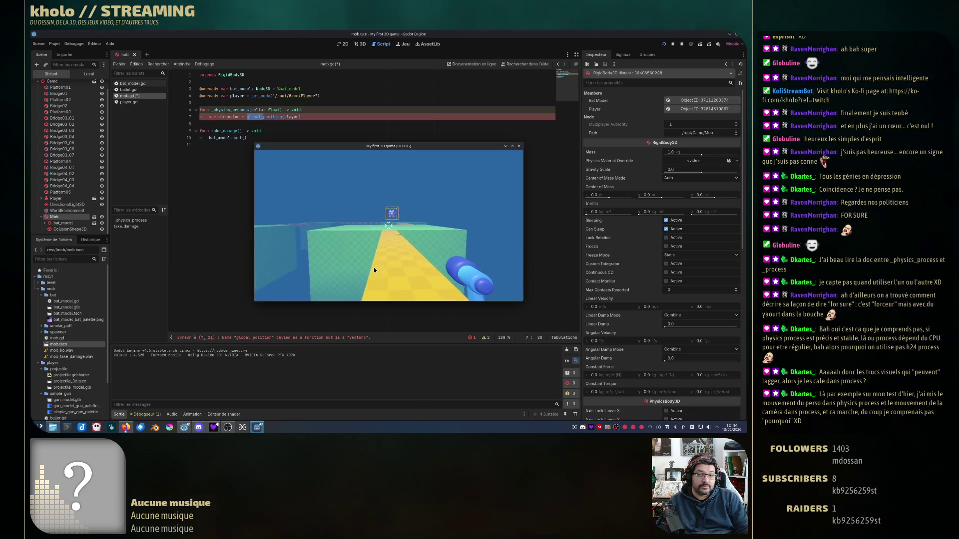
pyautogui.press('w')
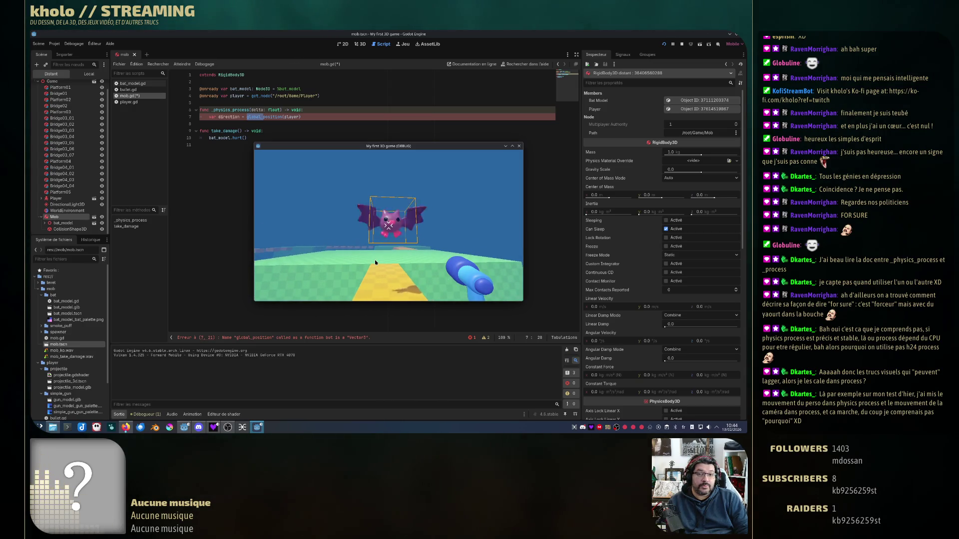
pyautogui.press('w')
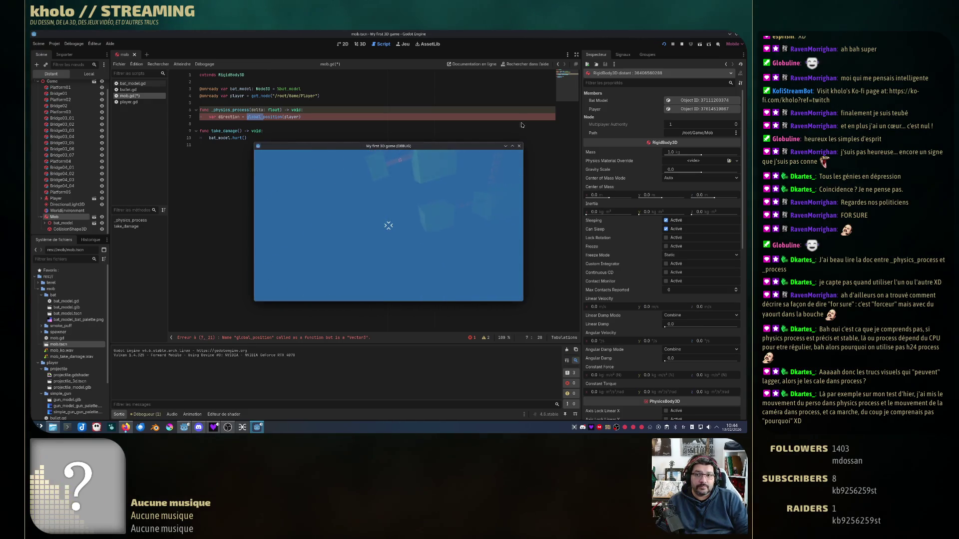
pyautogui.click(519, 146)
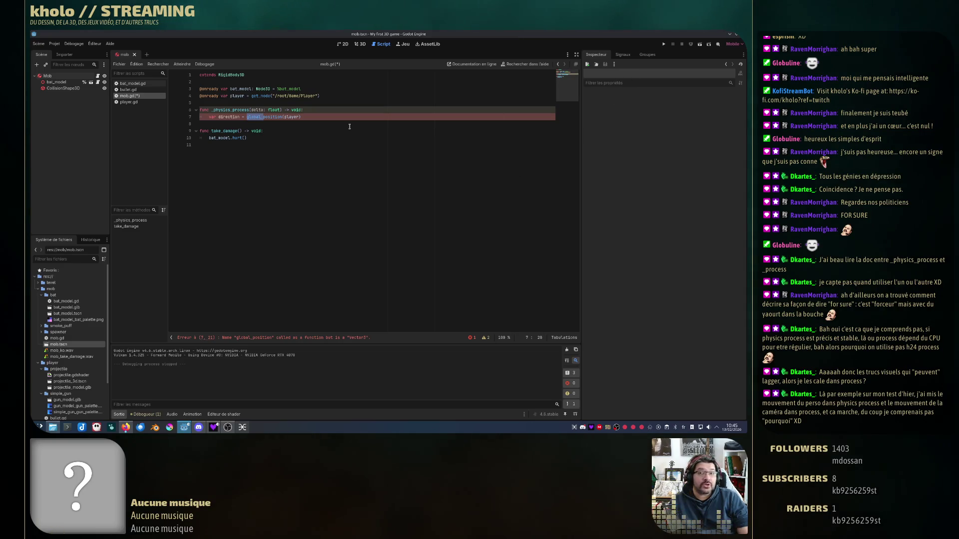
# - Select the '(player)' argument after global_position on line 7 of mob.gd
pyautogui.hotkey('ctrl', 'Right')
pyautogui.hotkey('ctrl', 'Right')
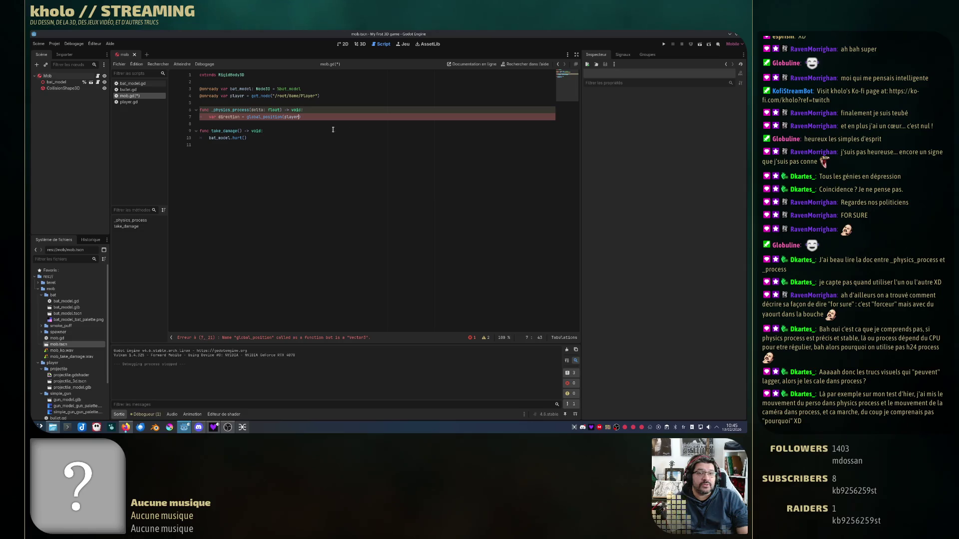
pyautogui.click(289, 158)
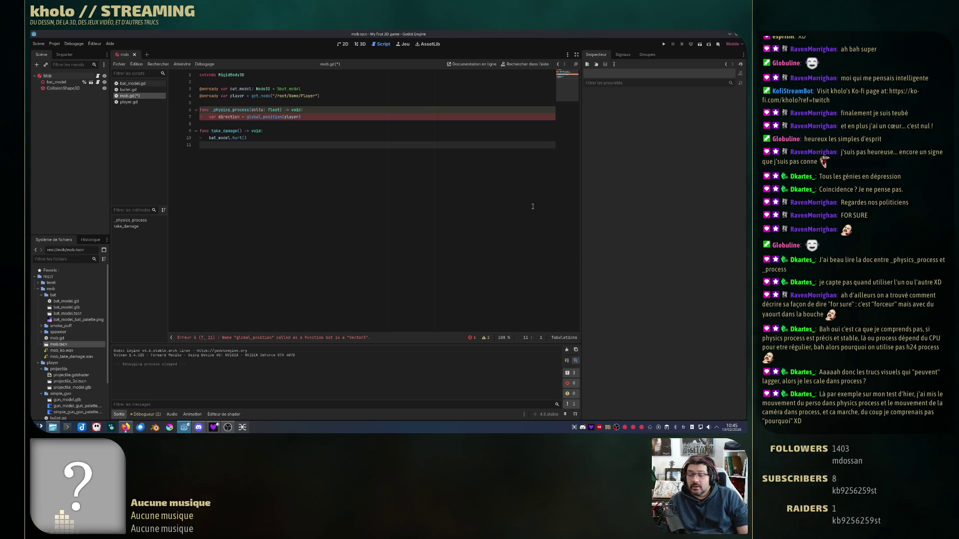
pyautogui.click(271, 117)
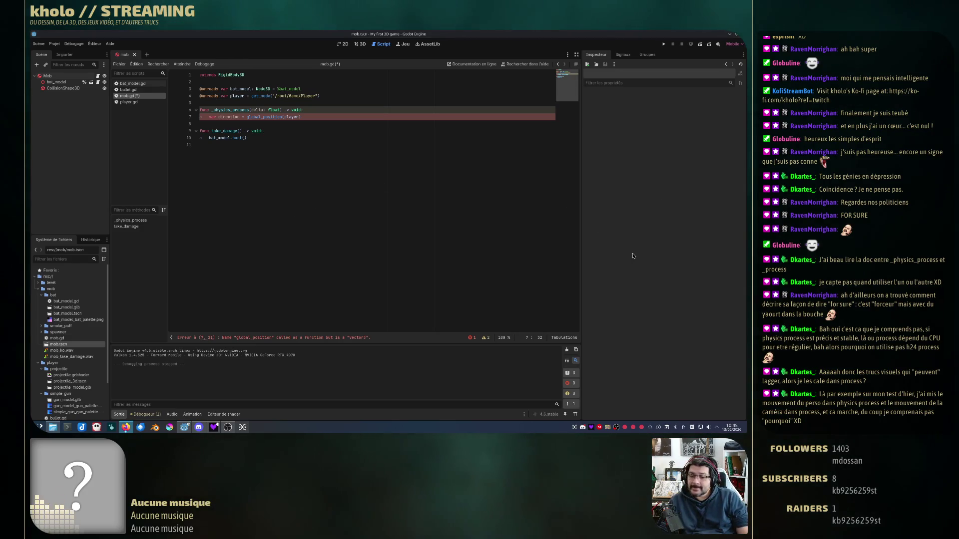
pyautogui.click(302, 116)
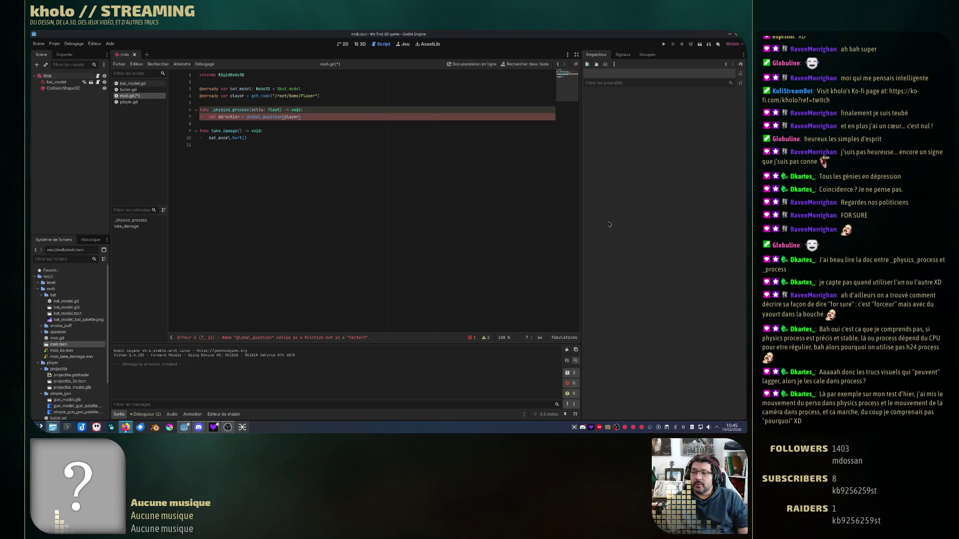
pyautogui.click(283, 117)
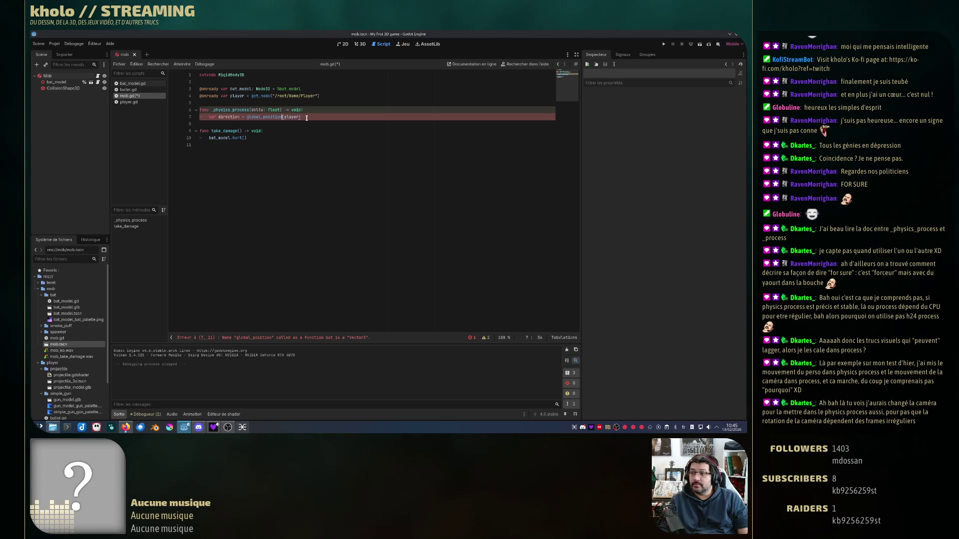
pyautogui.moveTo(284, 116); pyautogui.dragTo(323, 117)
# - Rewrite line 7 as 'var direction = global_position.direction_to(player)' using the direction_to autocomplete
pyautogui.press('BackSpace')
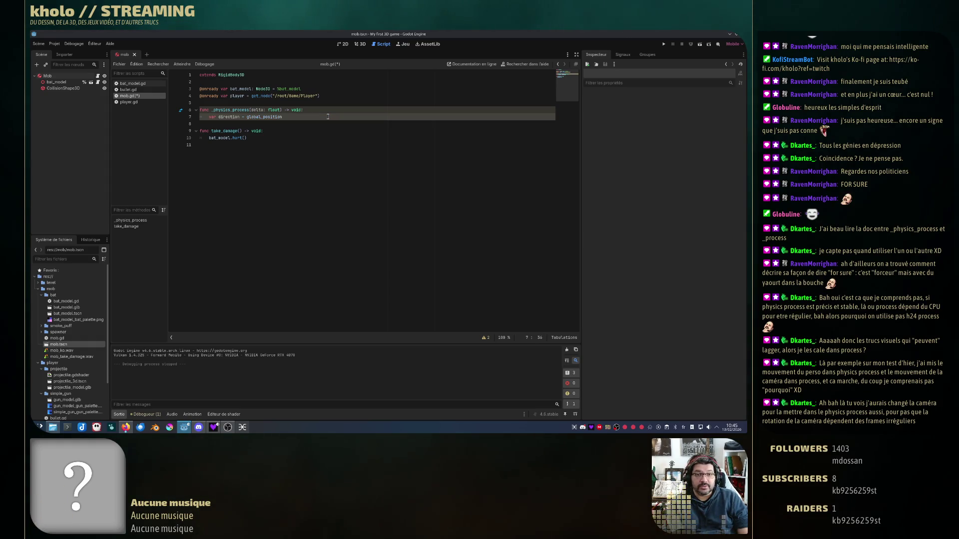
pyautogui.write('.')
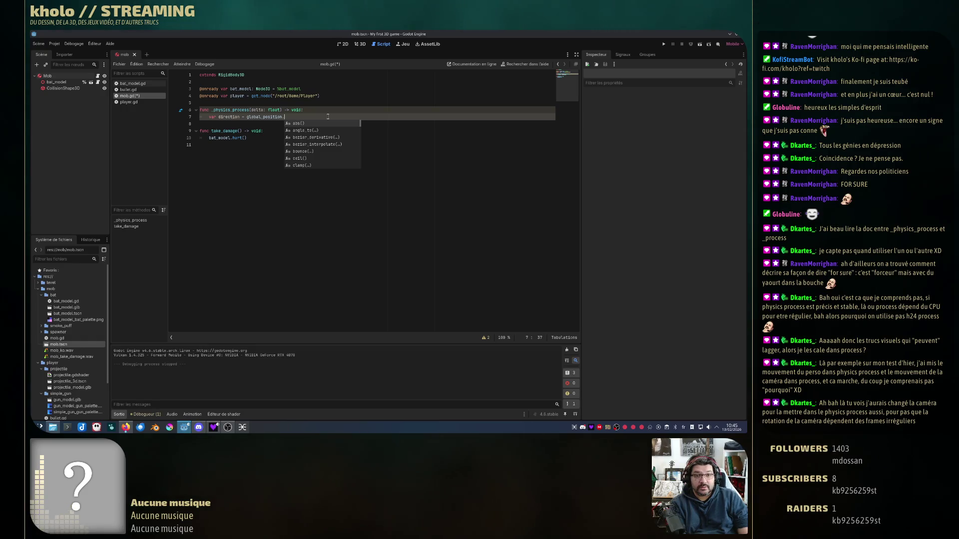
pyautogui.press('BackSpace')
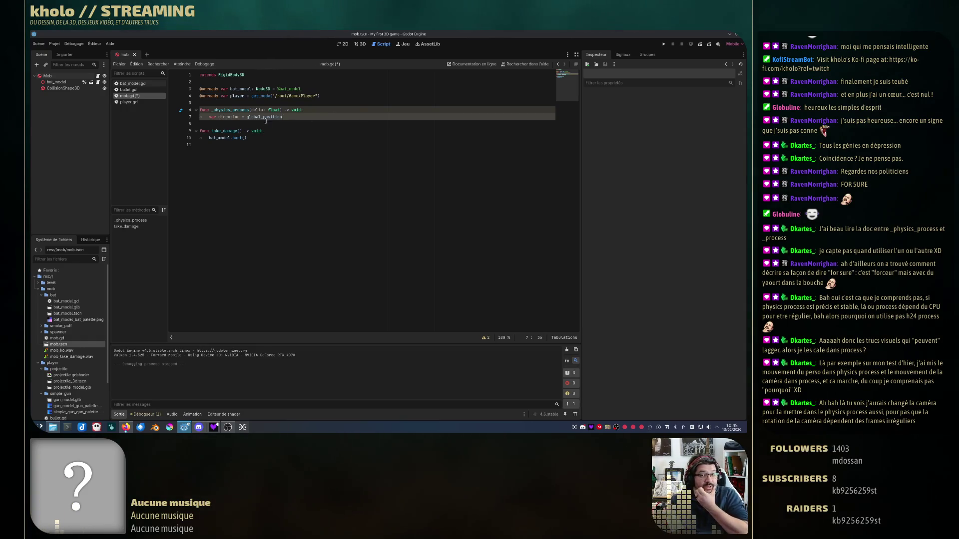
pyautogui.tripleClick(270, 116)
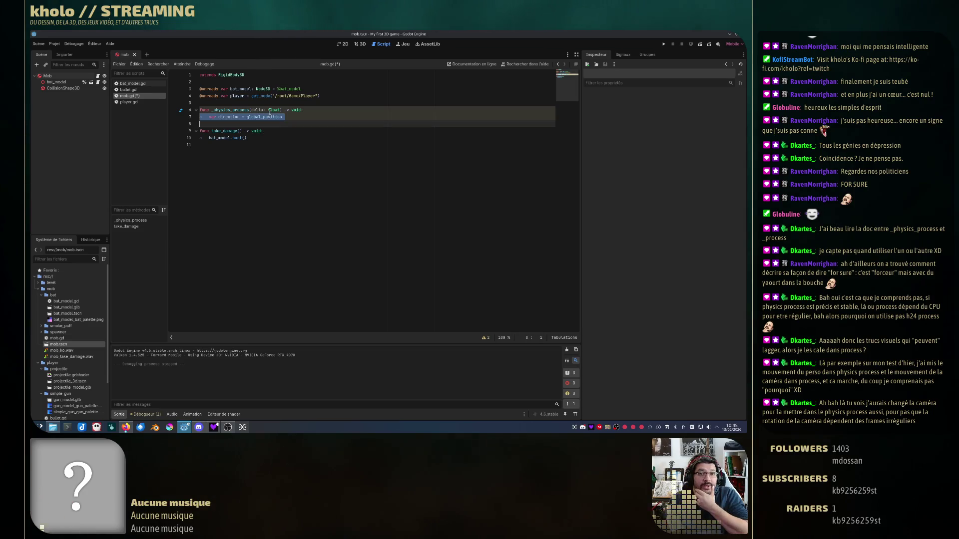
pyautogui.click(263, 114)
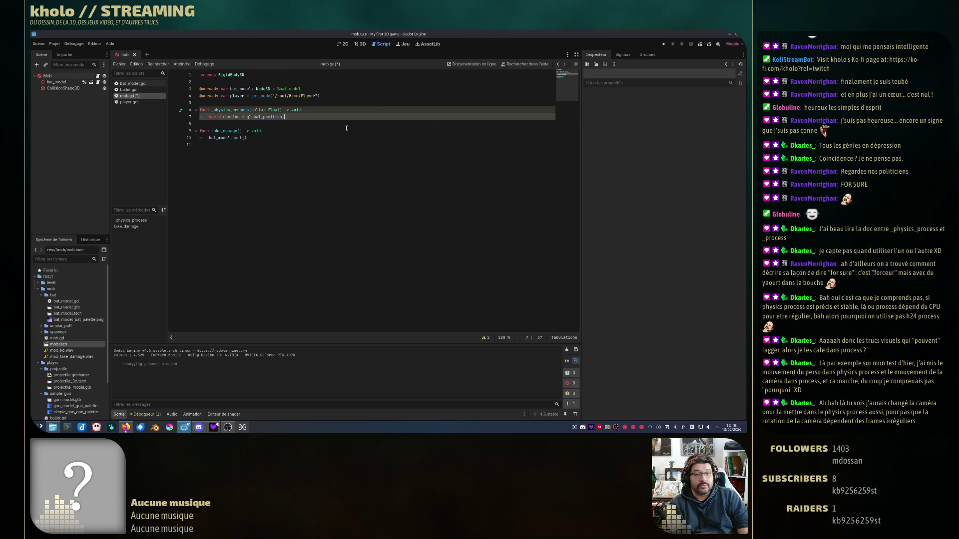
pyautogui.write('.')
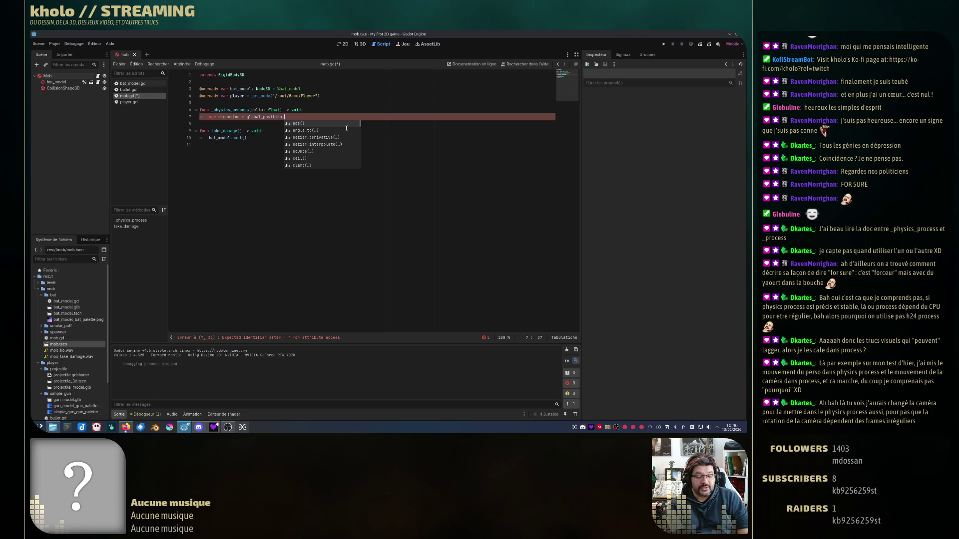
pyautogui.write('dire')
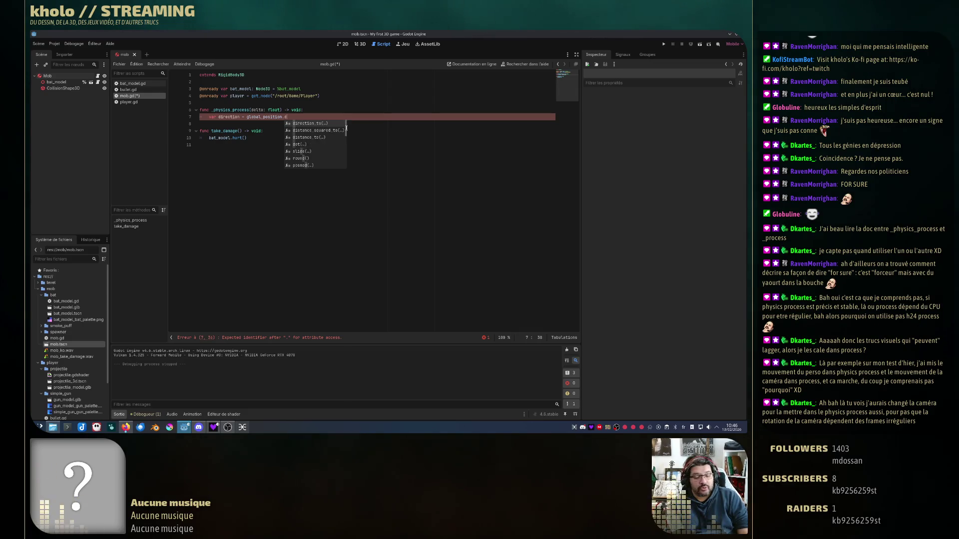
pyautogui.write('ction')
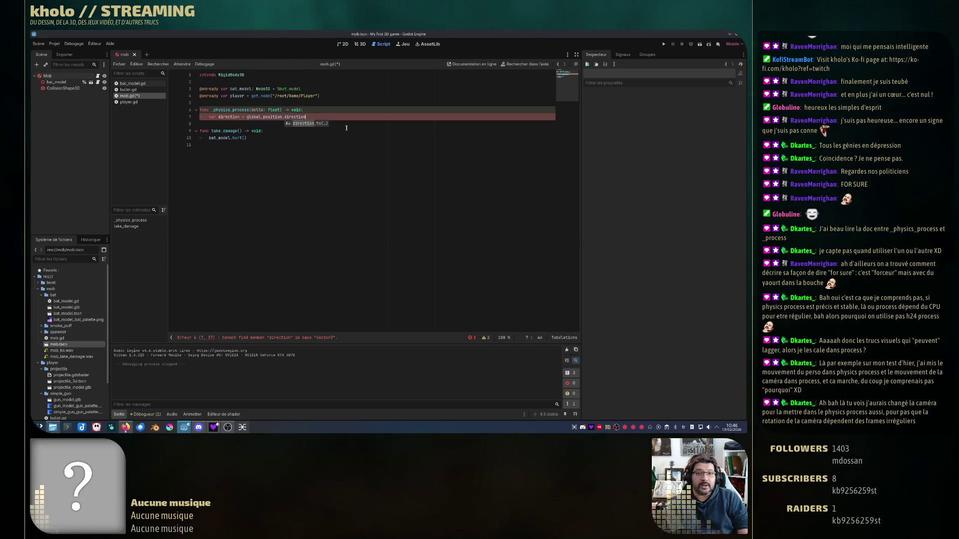
pyautogui.press('Return')
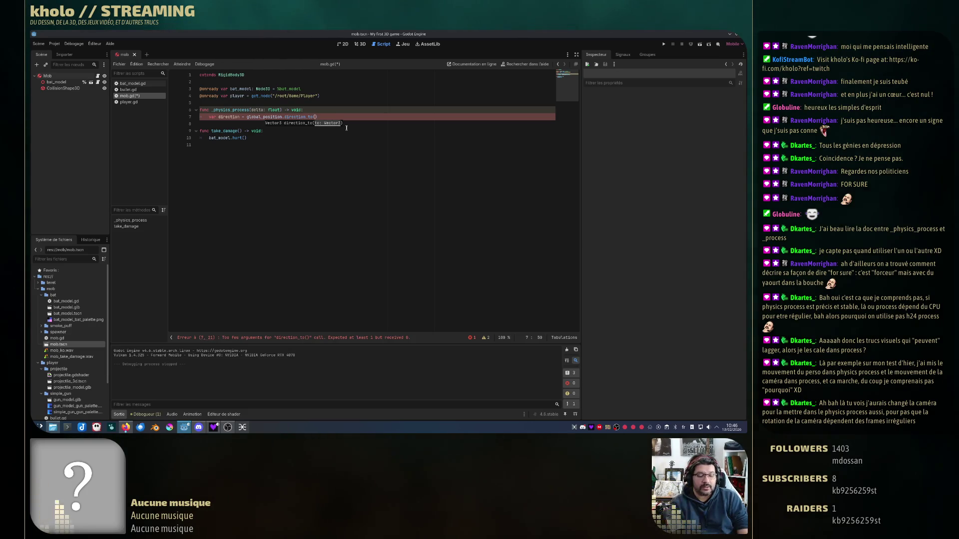
pyautogui.write('yer')
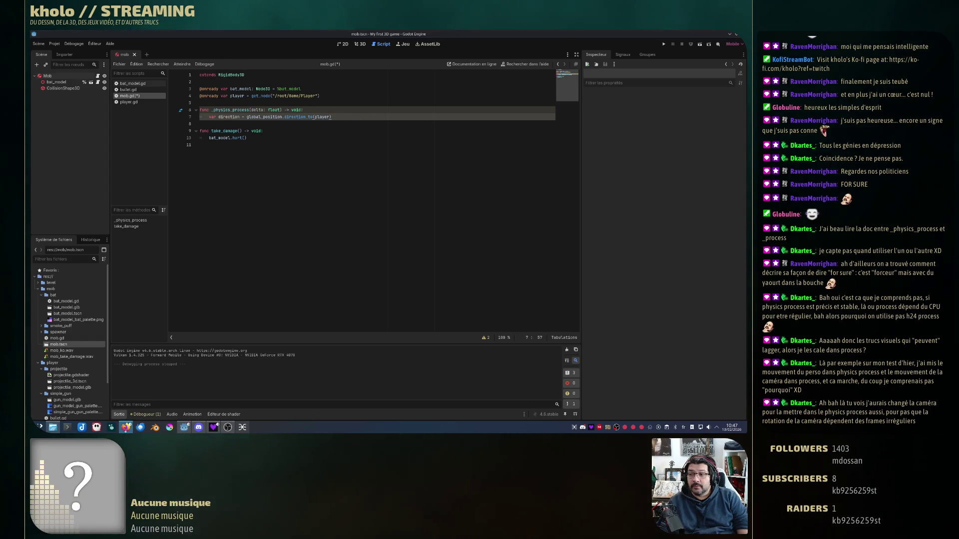
pyautogui.doubleClick(225, 116)
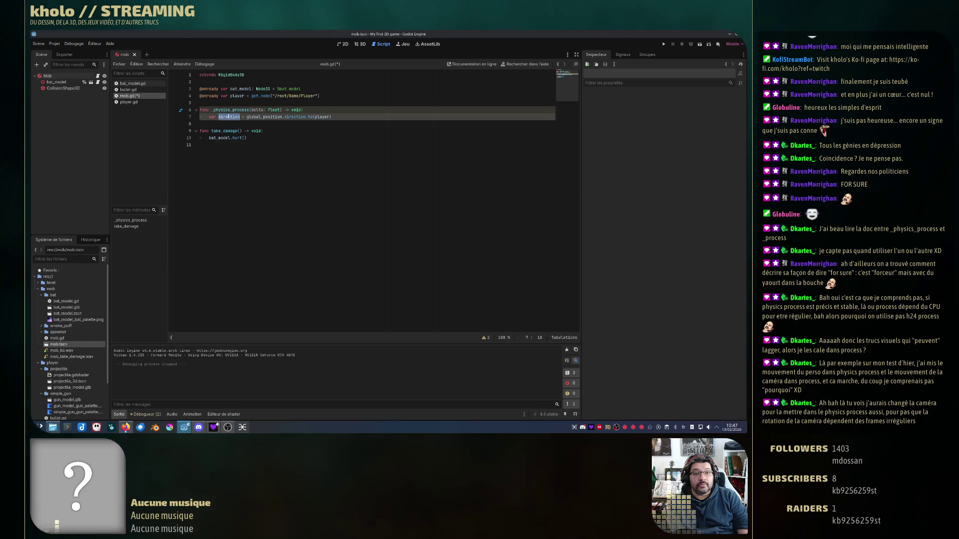
# - Add 'direction.y = 0.0' below the direction line and save mob.gd
pyautogui.click(347, 116)
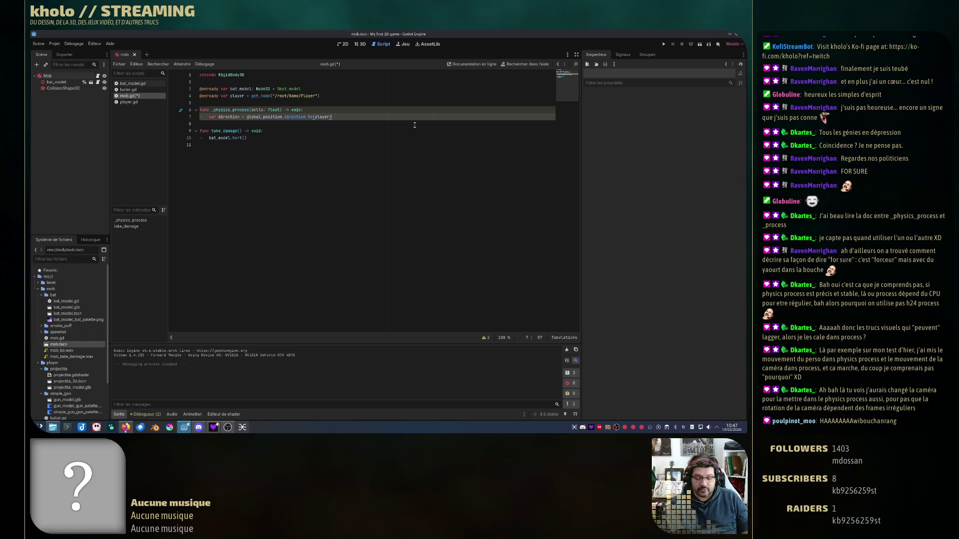
pyautogui.press('Return')
pyautogui.write('dire')
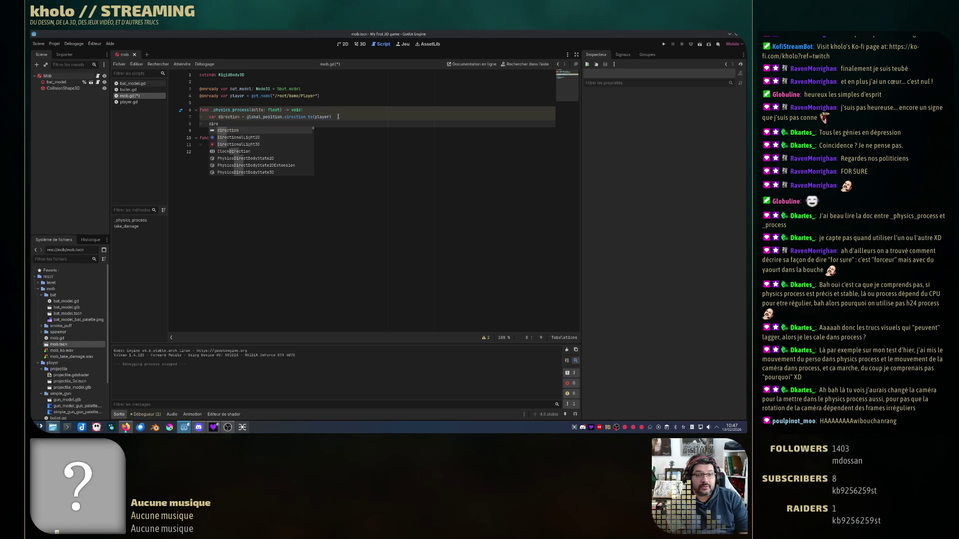
pyautogui.write('ction.')
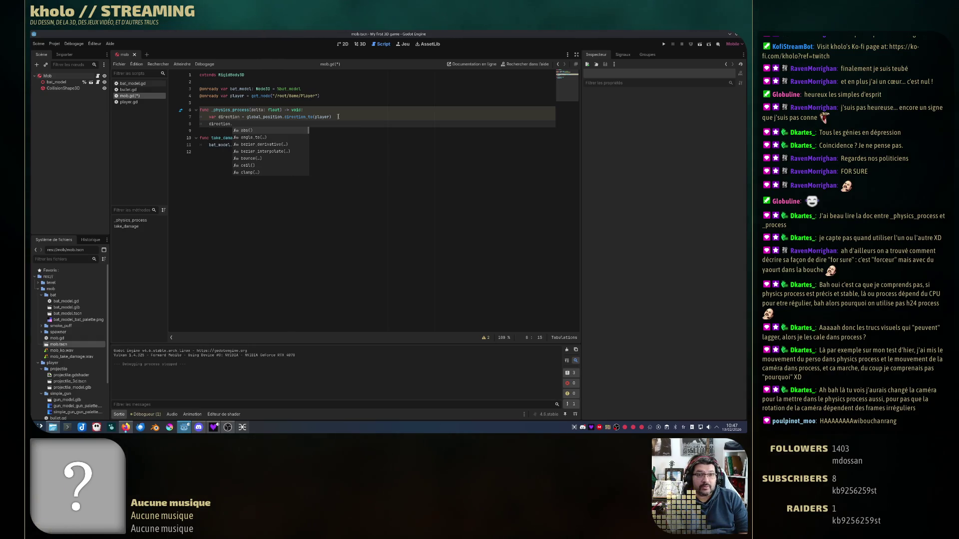
pyautogui.write('y')
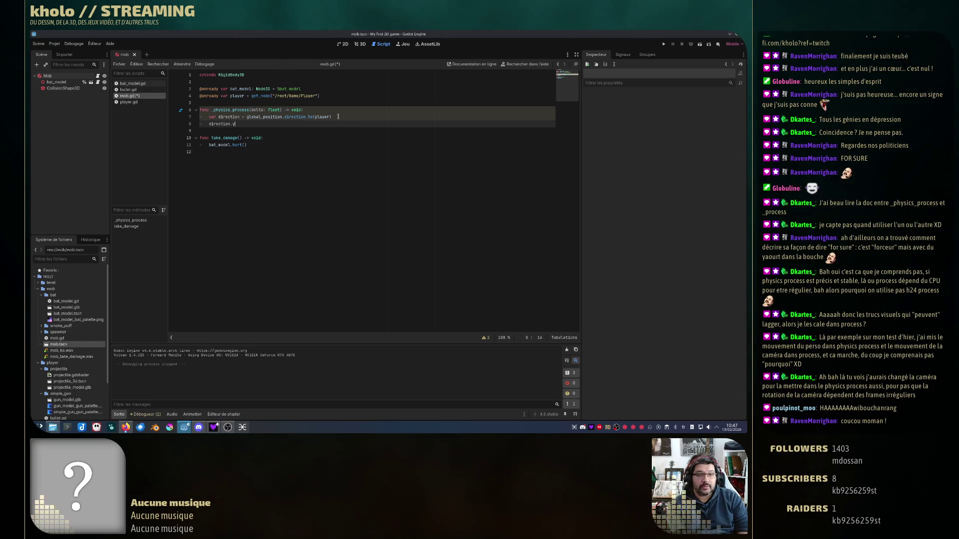
pyautogui.press('BackSpace')
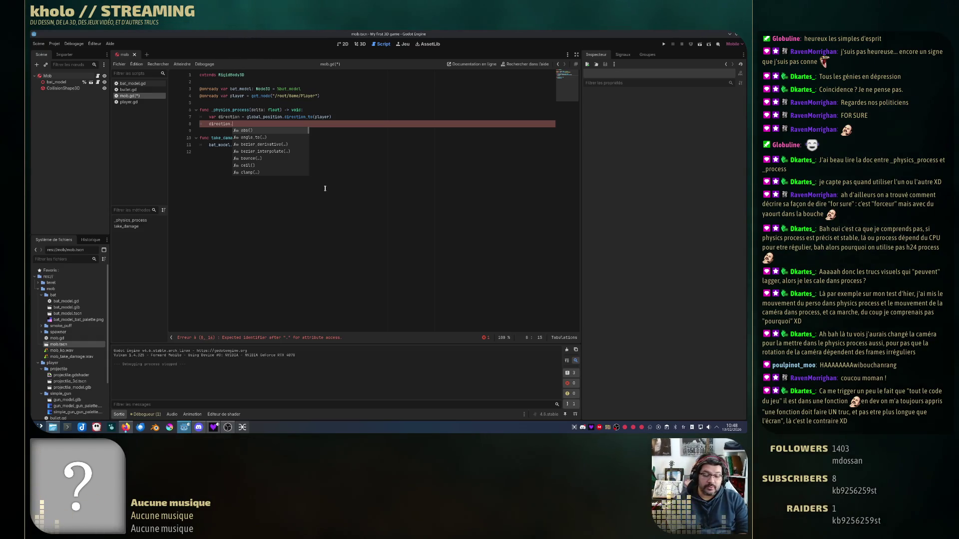
pyautogui.write('y')
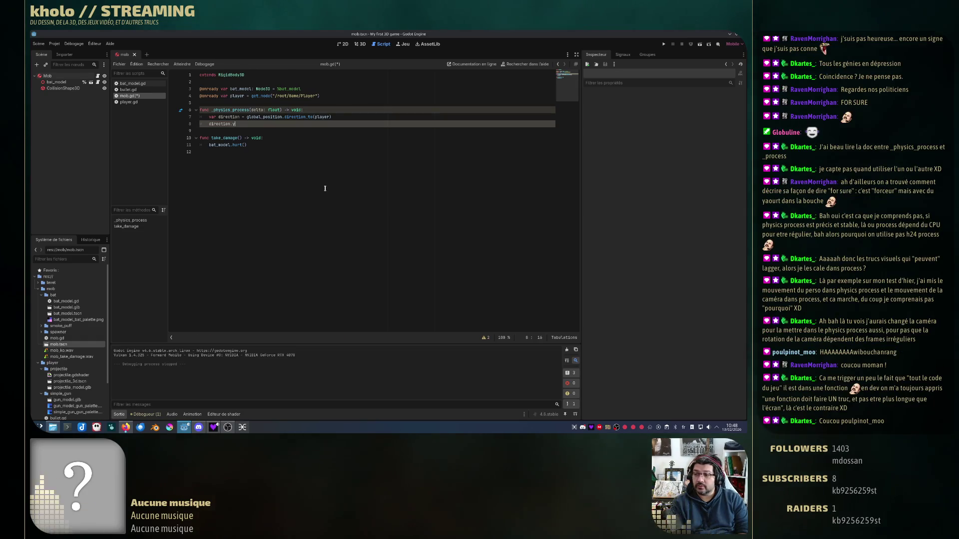
pyautogui.write(' = 0.0')
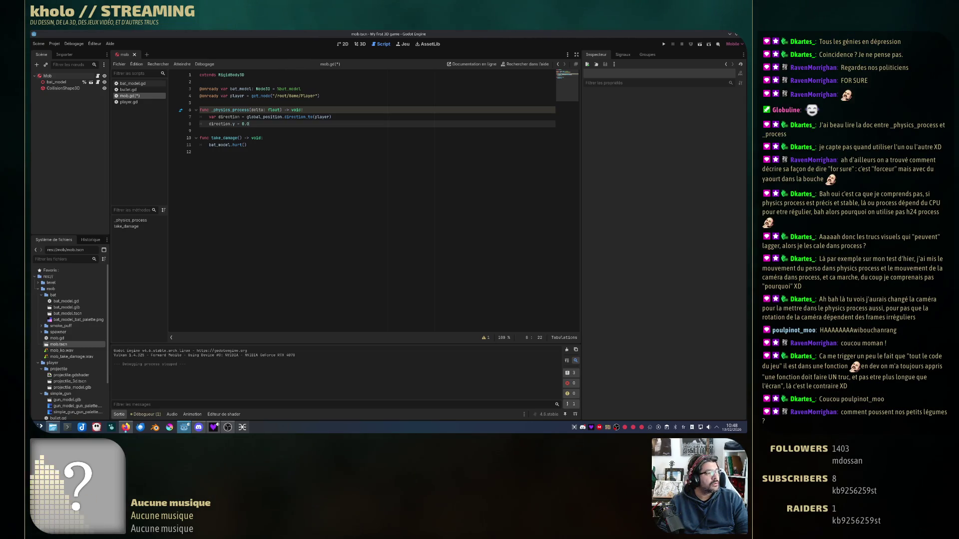
pyautogui.click(304, 207)
pyautogui.hotkey('ctrl', 's')
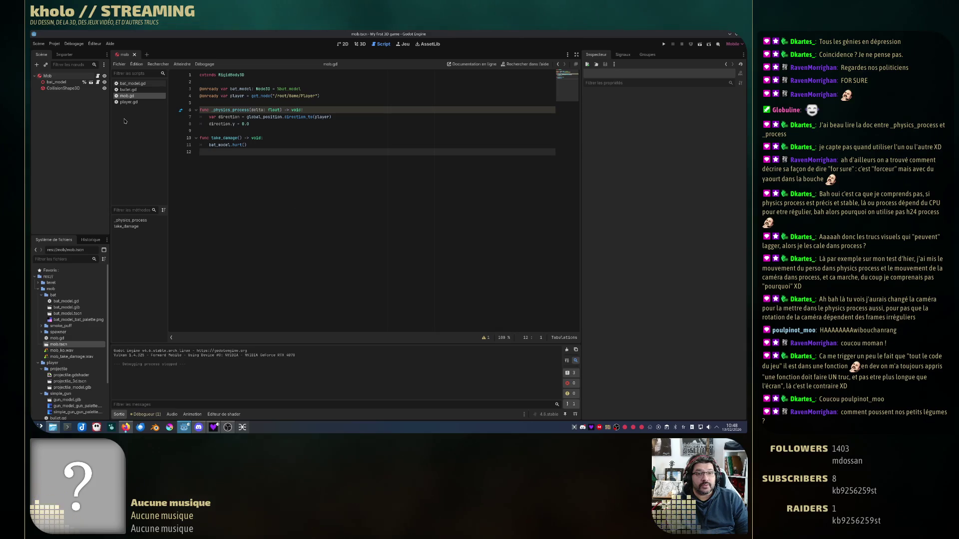
# - Open player.gd, select movement lines 18–26, and read the CharacterBody3D velocity documentation
pyautogui.click(128, 102)
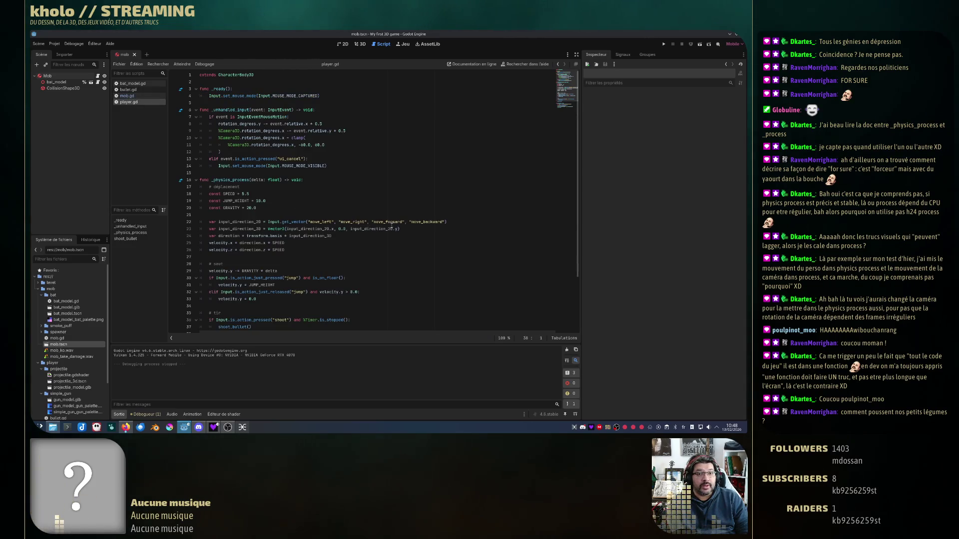
pyautogui.scroll(-3, 317, 185)
pyautogui.moveTo(208, 124)
pyautogui.mouseDown()
pyautogui.moveTo(399, 160)
pyautogui.moveTo(387, 203)
pyautogui.mouseUp()
pyautogui.click(386, 200)
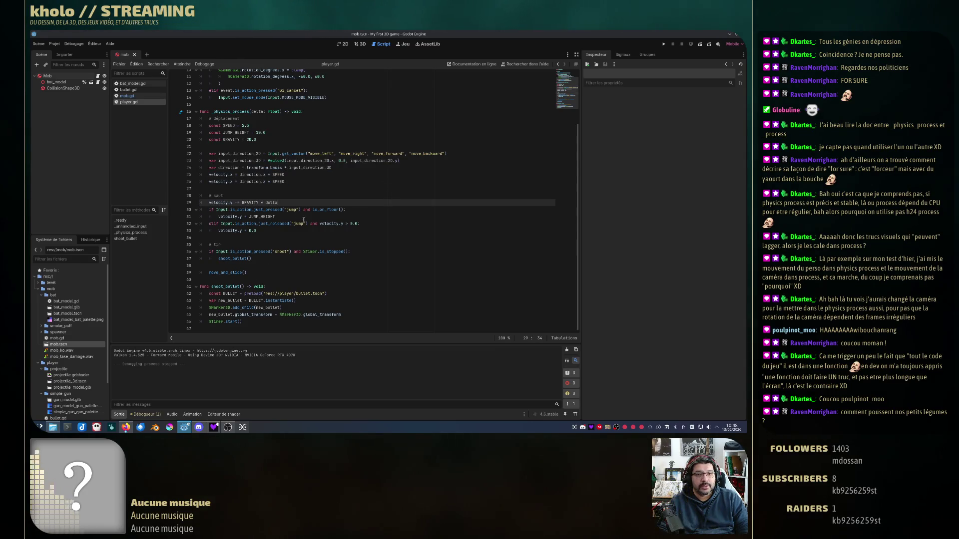
pyautogui.moveTo(209, 125)
pyautogui.mouseDown()
pyautogui.moveTo(330, 169)
pyautogui.moveTo(374, 229)
pyautogui.mouseUp()
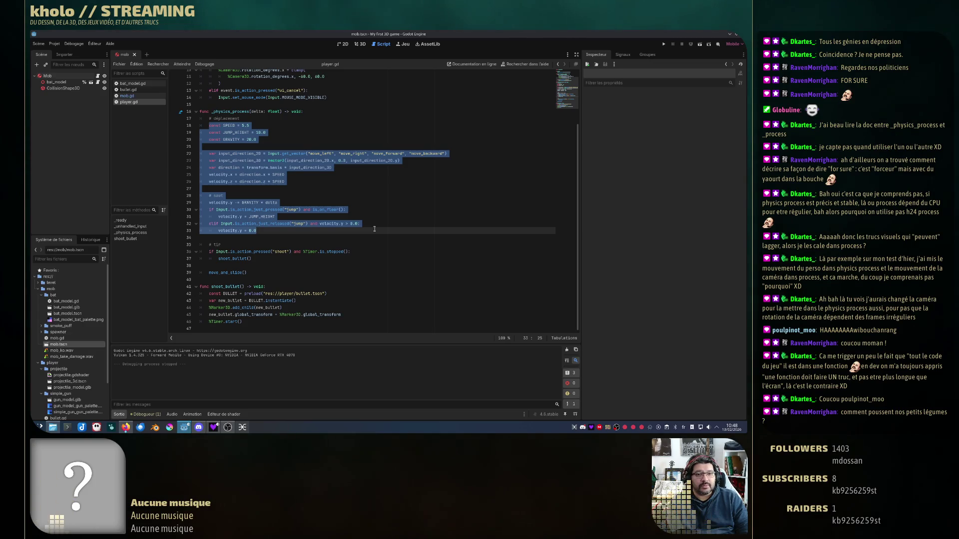
pyautogui.click(218, 174)
pyautogui.keyDown('ctrl'); pyautogui.click(218, 175); pyautogui.keyUp('ctrl')
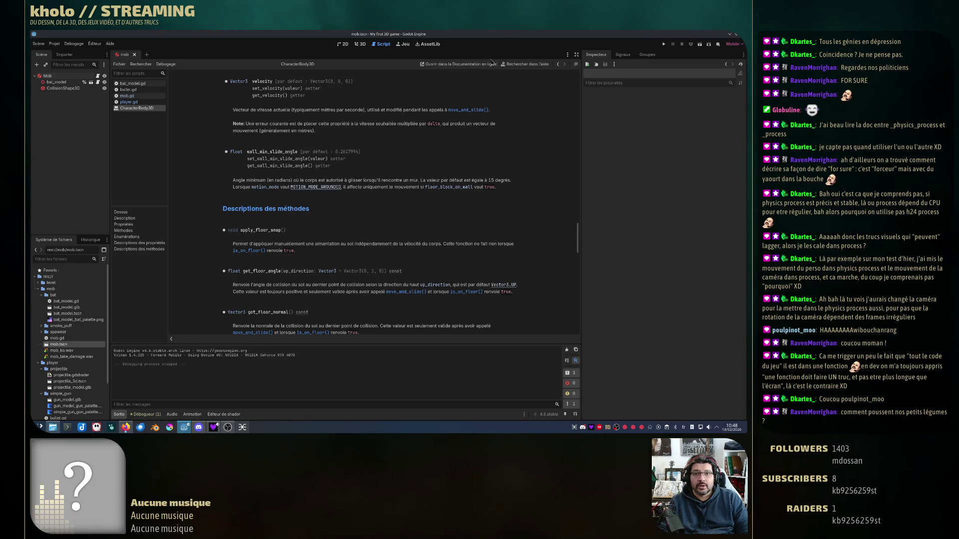
pyautogui.middleClick(136, 108)
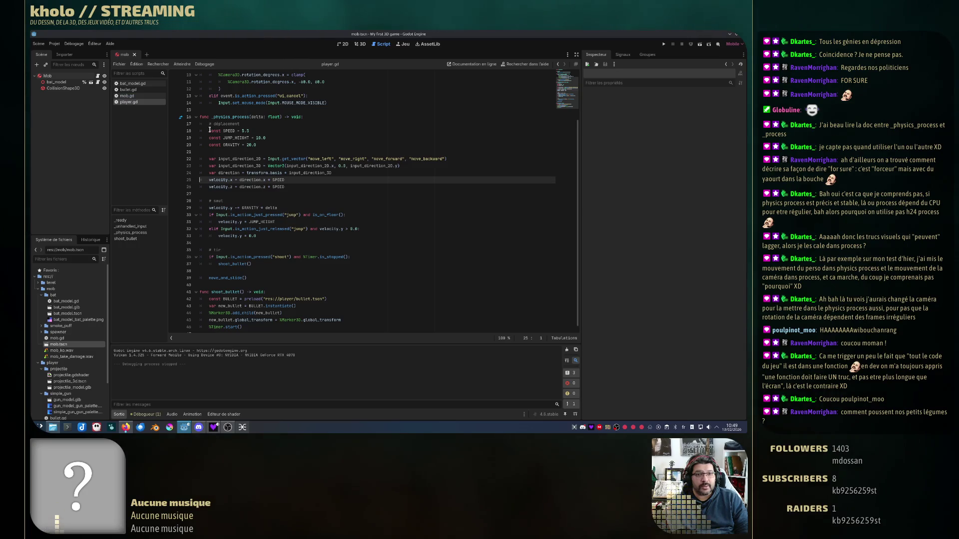
# - Add a new 'func move() -> void:' declaration after line 39
pyautogui.click(267, 278)
pyautogui.press('Return')
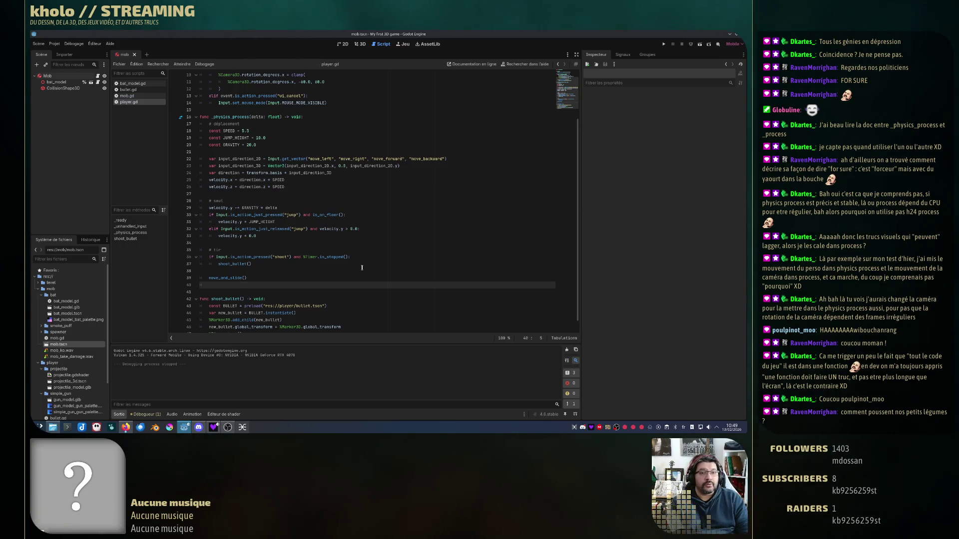
pyautogui.press('Return')
pyautogui.press('BackSpace')
pyautogui.write('func move')
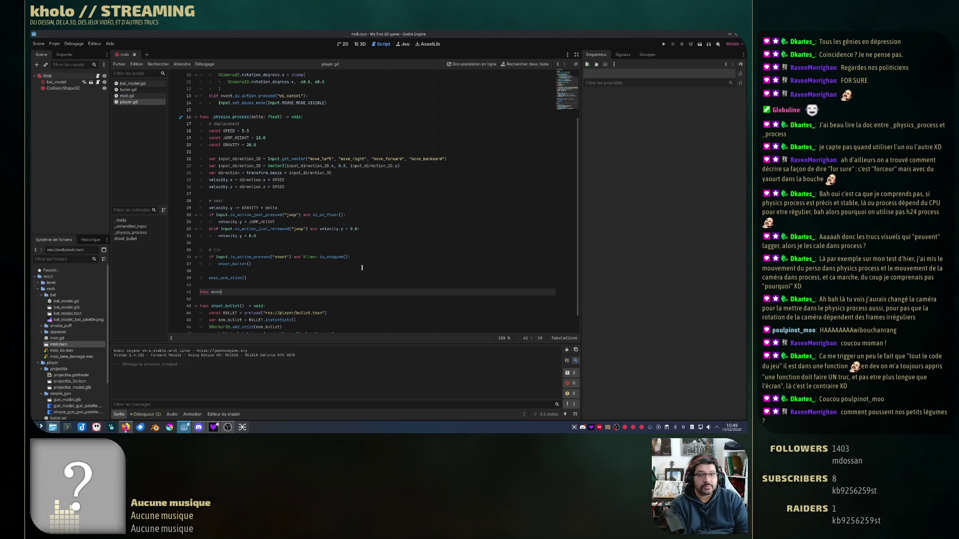
pyautogui.write('() -> void:')
pyautogui.press('Return')
# - Cut the movement and jump code out of _physics_process and paste it into move
pyautogui.moveTo(263, 241); pyautogui.dragTo(209, 124)
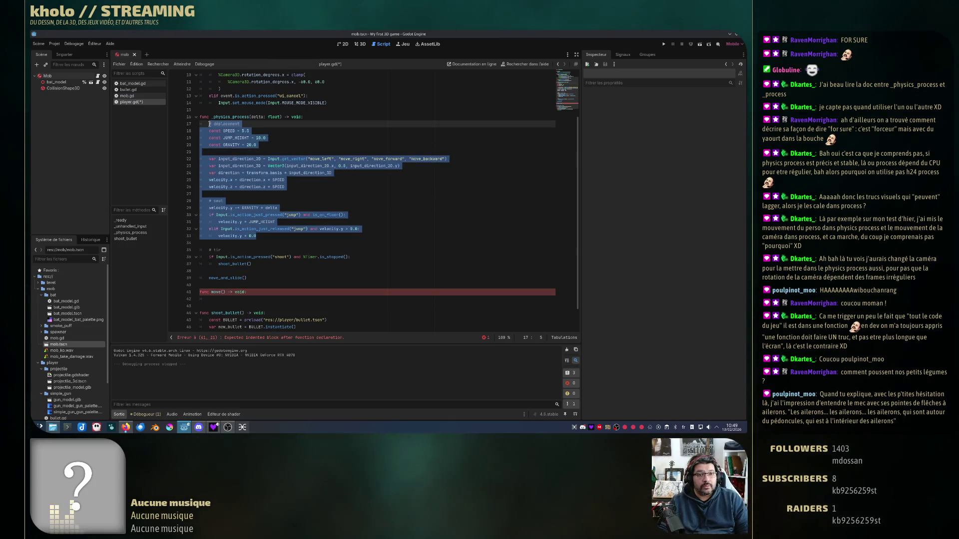
pyautogui.hotkey('ctrl', 'x')
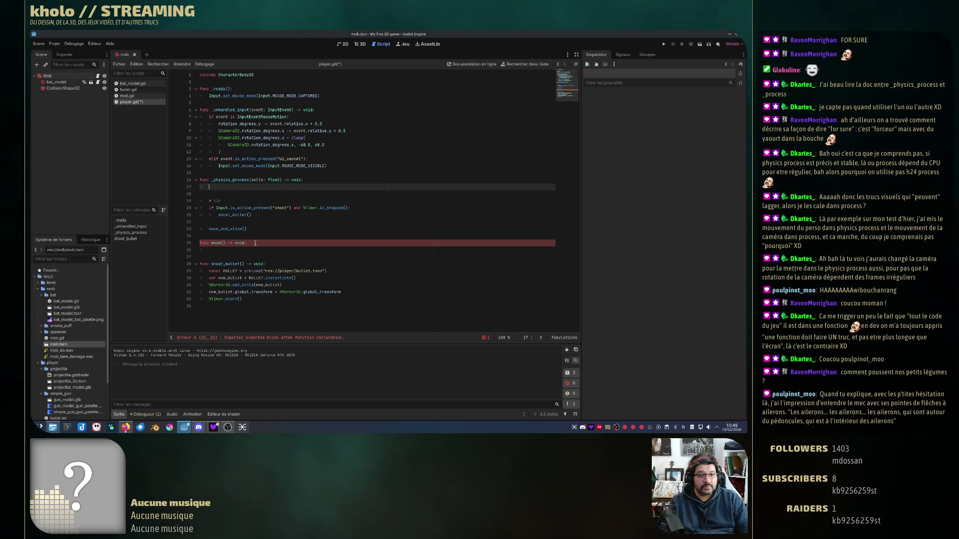
pyautogui.click(255, 243)
pyautogui.hotkey('ctrl', 'v')
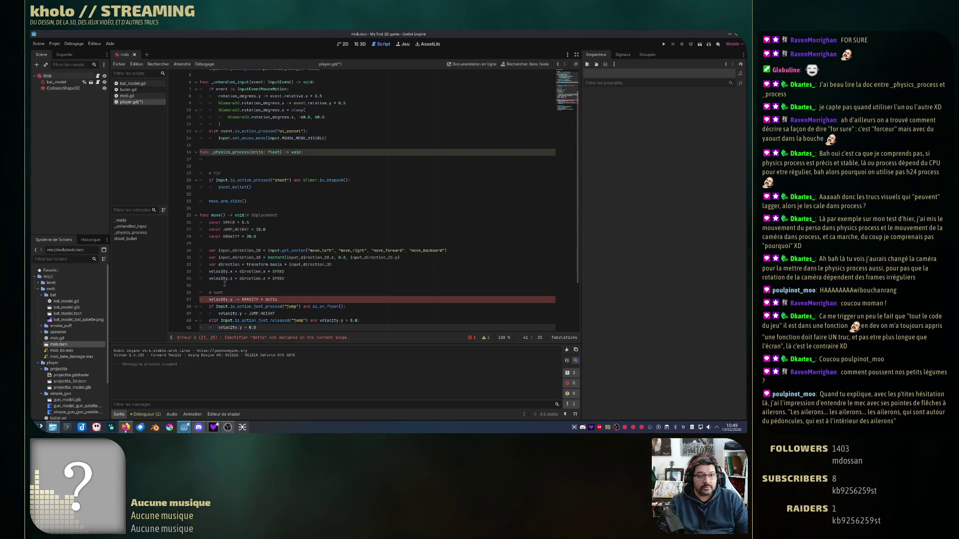
pyautogui.scroll(-2, 250, 281)
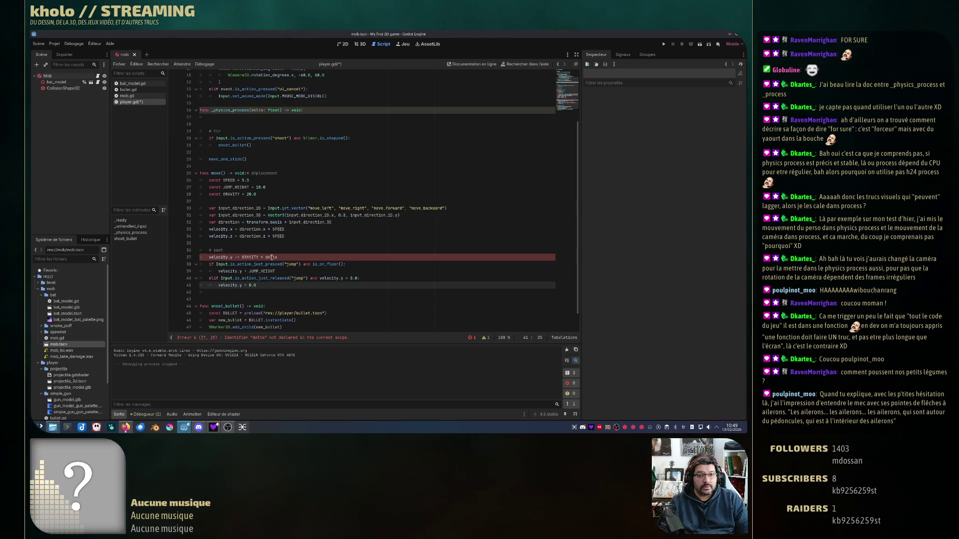
pyautogui.scroll(4, 275, 255)
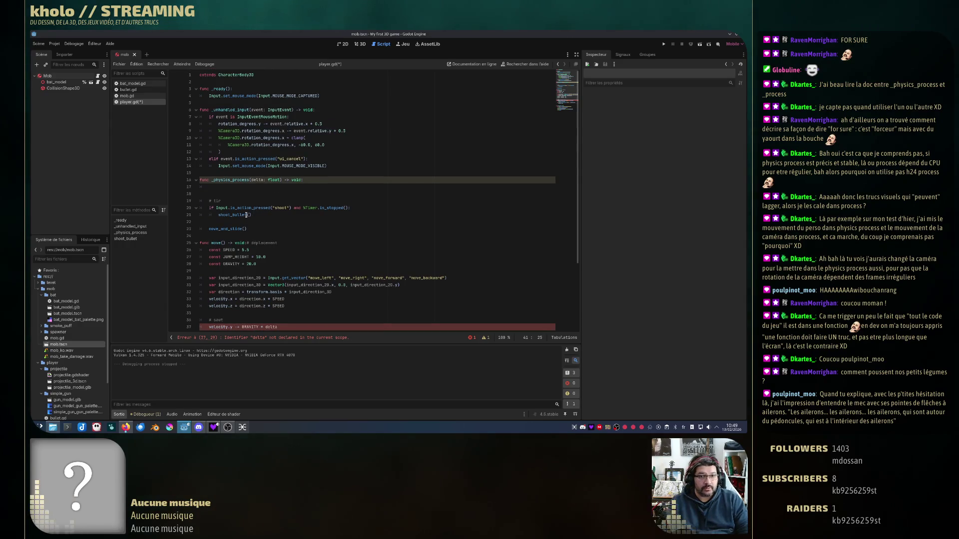
# - Call move(delta) in _physics_process and give move a 'delta: float' parameter
pyautogui.click(375, 185)
pyautogui.write('move')
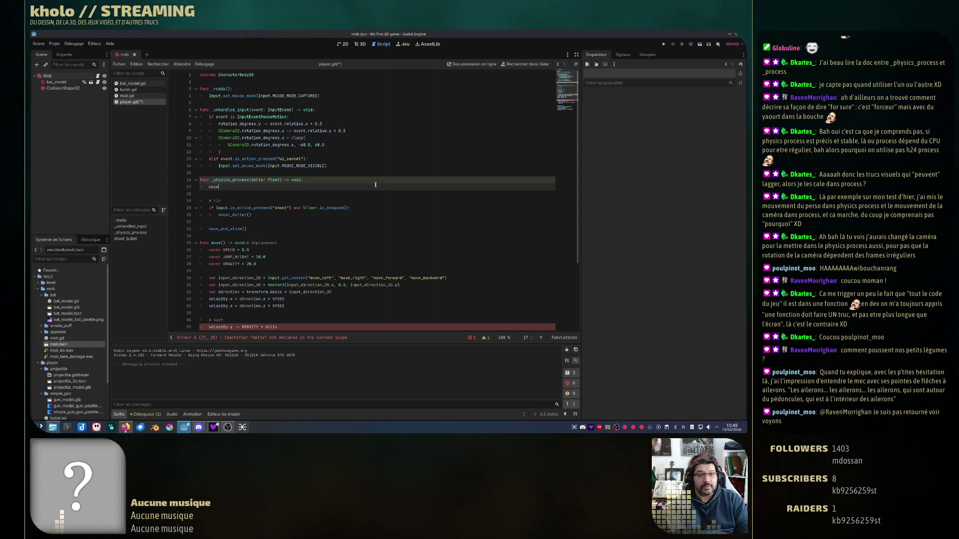
pyautogui.write('(delta')
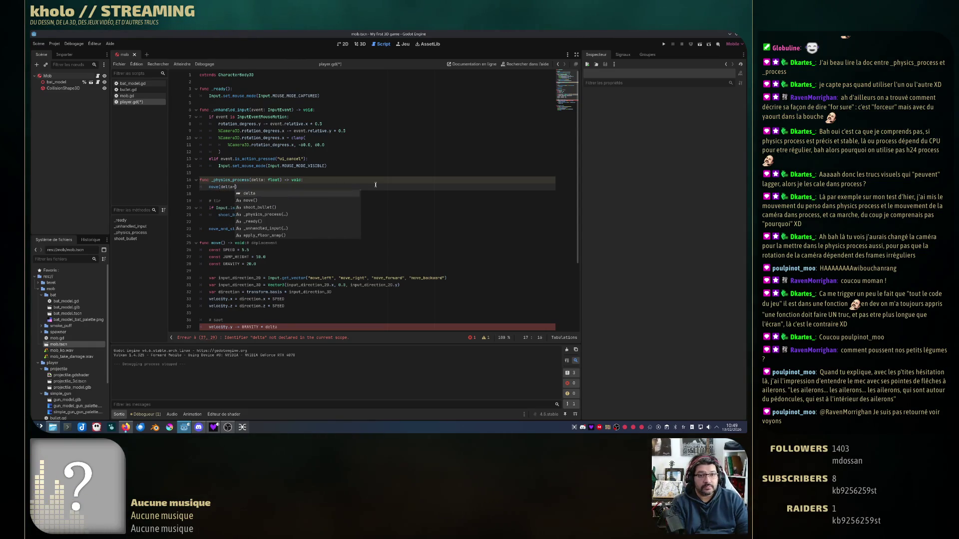
pyautogui.click(258, 264)
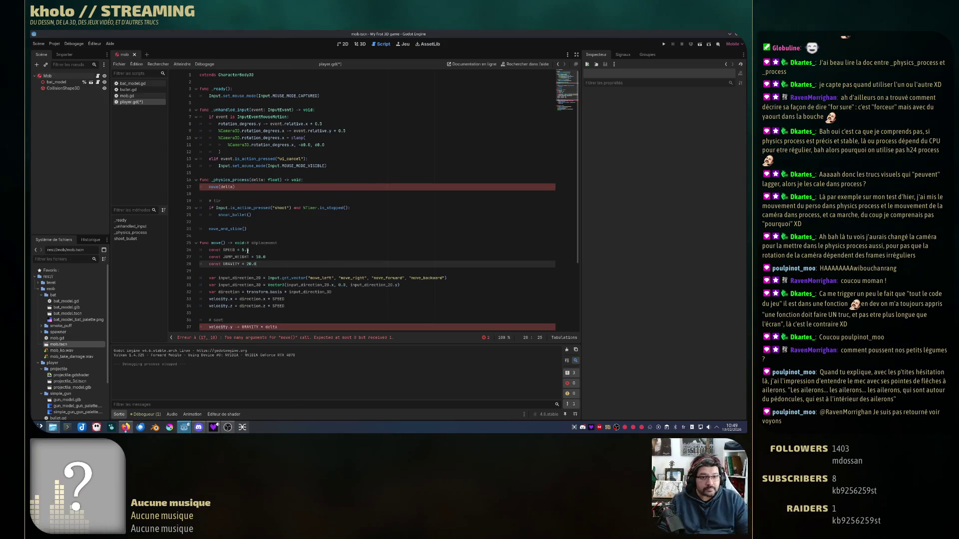
pyautogui.click(223, 243)
pyautogui.write('delta: float')
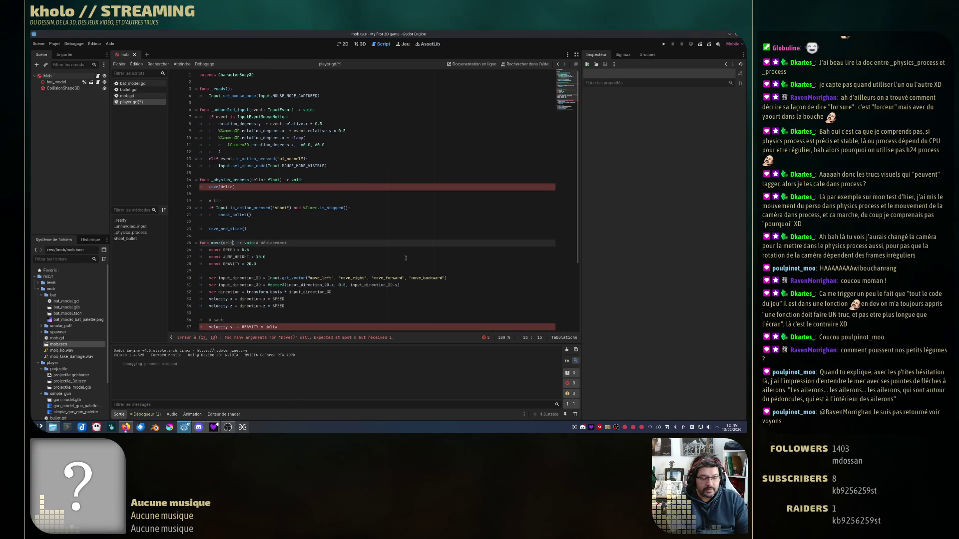
# - Add a jump(delta) call under move(delta) in _physics_process
pyautogui.click(354, 222)
pyautogui.scroll(-4, 355, 235)
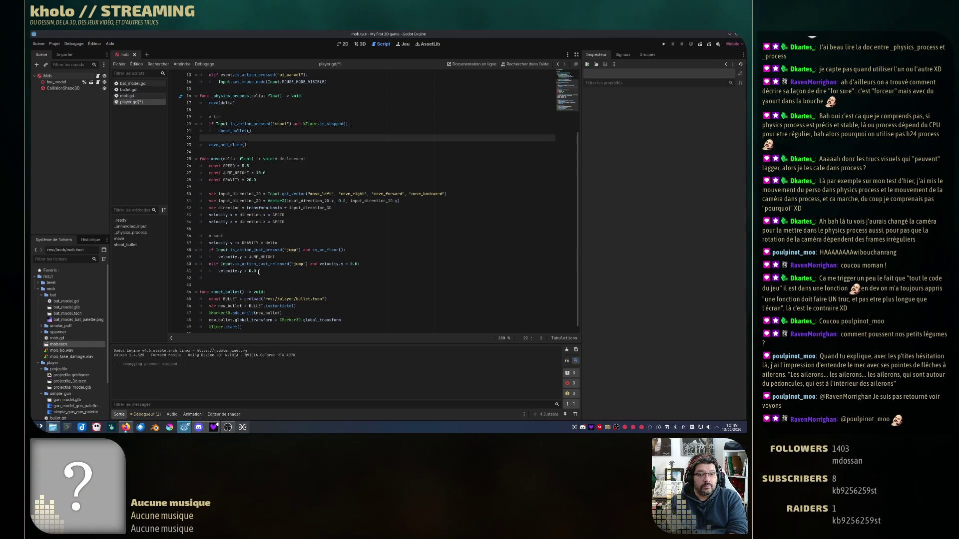
pyautogui.click(242, 103)
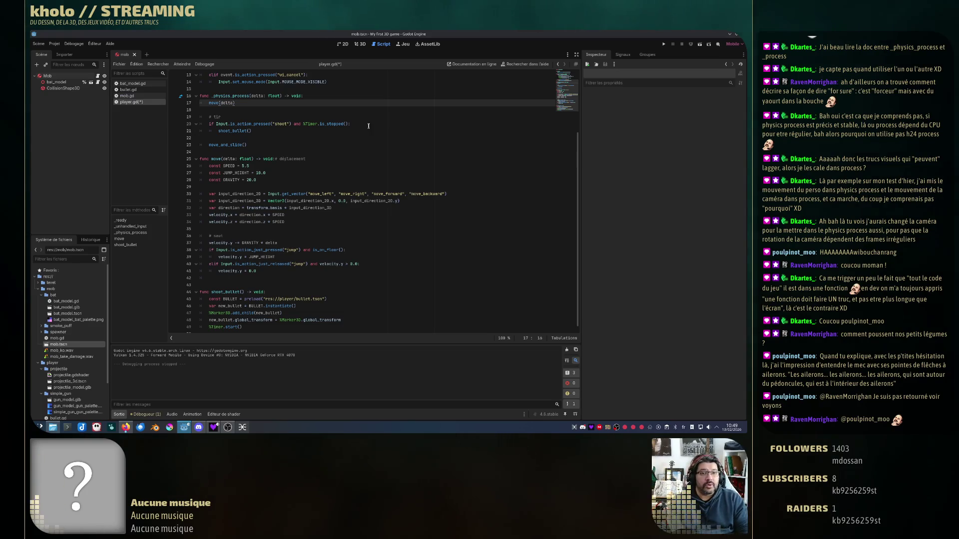
pyautogui.press('Return')
pyautogui.write('jump(delta')
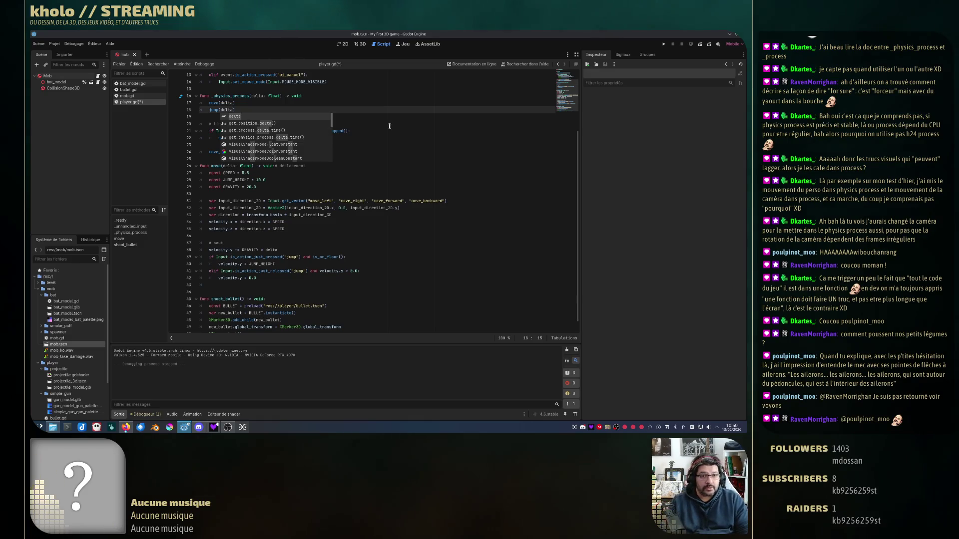
# - Declare 'func jump(delta: float) -> void:' after the move function
pyautogui.click(314, 215)
pyautogui.click(251, 283)
pyautogui.press('Return')
pyautogui.press('BackSpace')
pyautogui.write('func jump(delta: float) -> void')
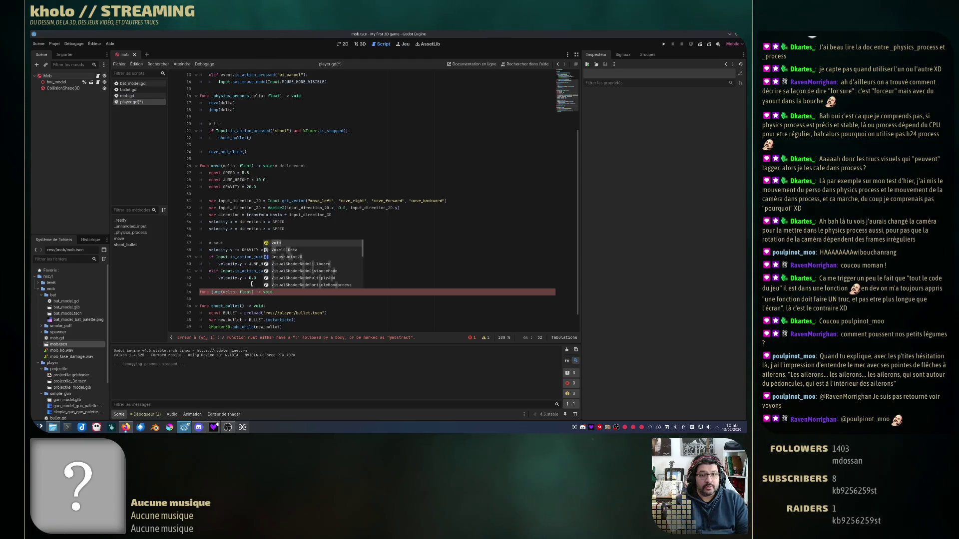
pyautogui.write(':')
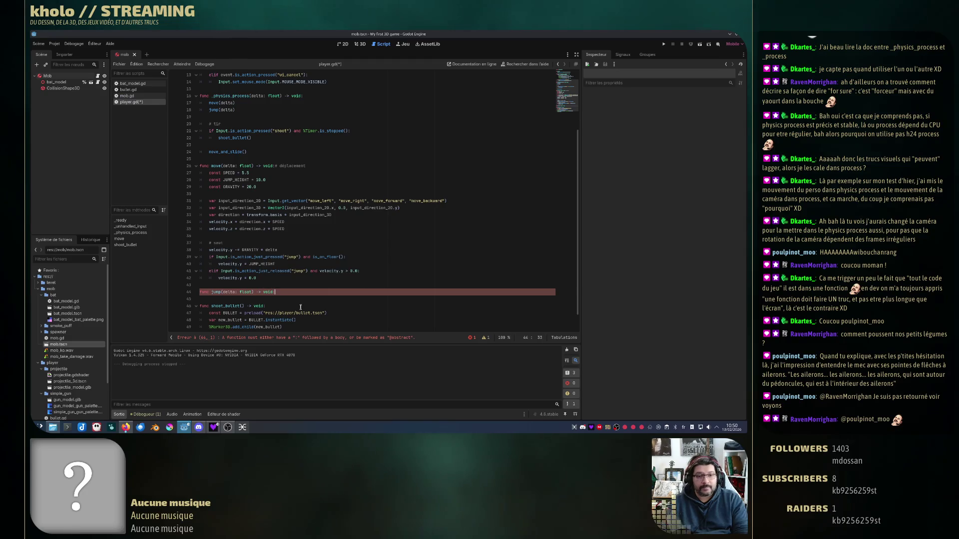
# - Remove the '# déplacement' and '# saut' comments and move the jump and gravity code into jump
pyautogui.moveTo(275, 165); pyautogui.dragTo(305, 165)
pyautogui.hotkey('ctrl', 'x')
pyautogui.click(233, 243)
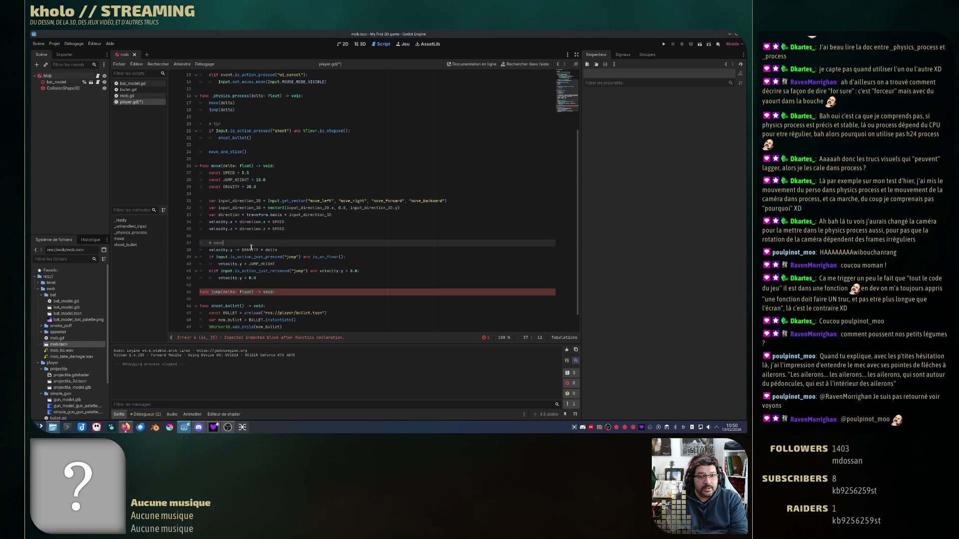
pyautogui.moveTo(263, 278); pyautogui.dragTo(295, 228)
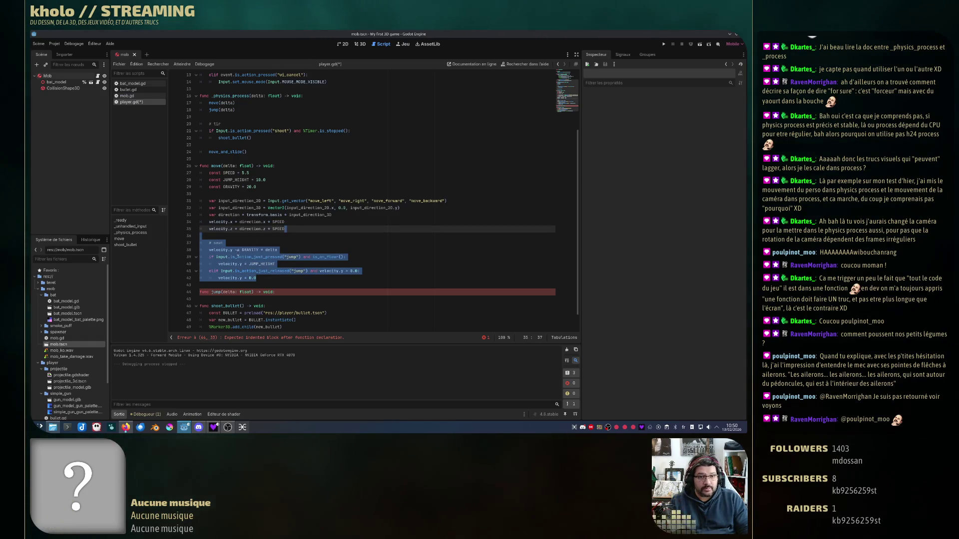
pyautogui.hotkey('alt', 'Down')
pyautogui.hotkey('alt', 'Down')
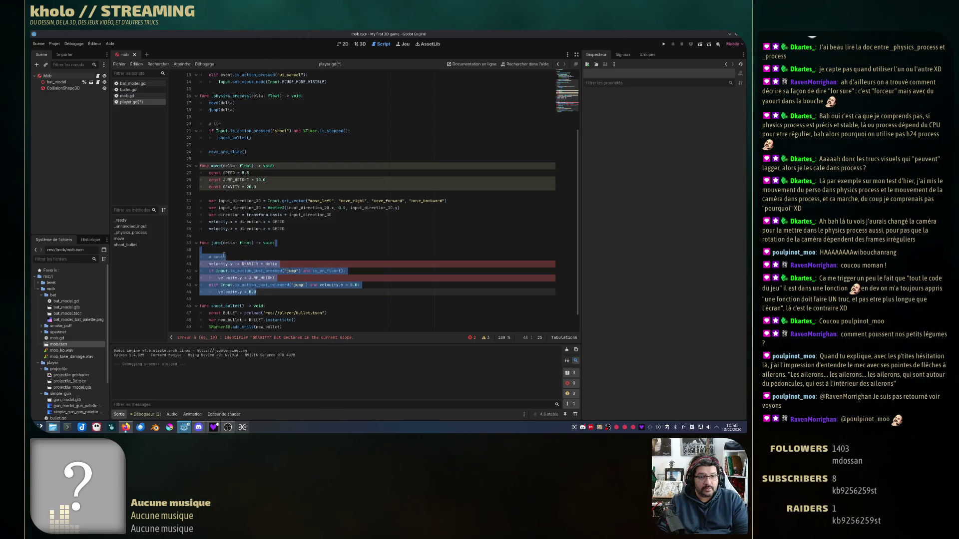
pyautogui.click(234, 257)
pyautogui.hotkey('ctrl', 'shift', 'k')
pyautogui.click(284, 250)
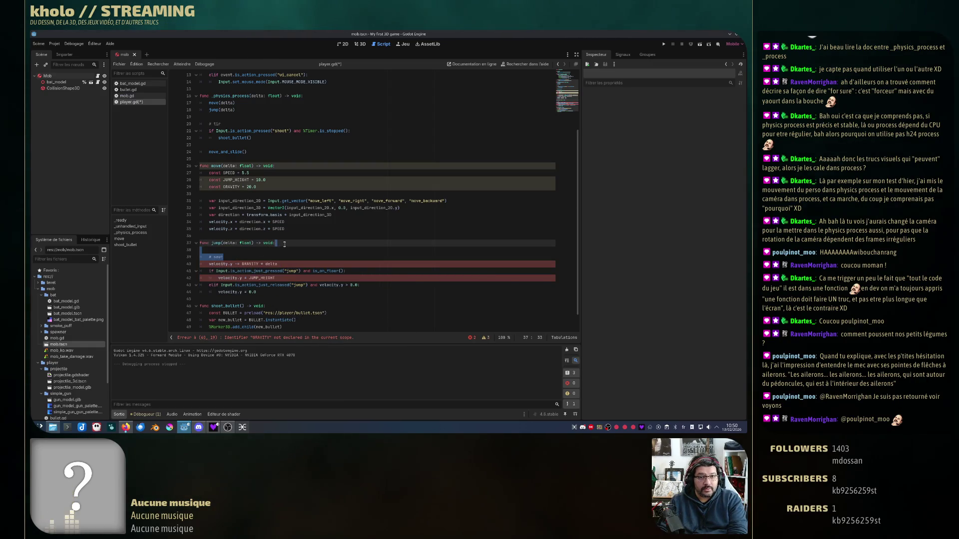
pyautogui.press('BackSpace')
pyautogui.click(284, 250)
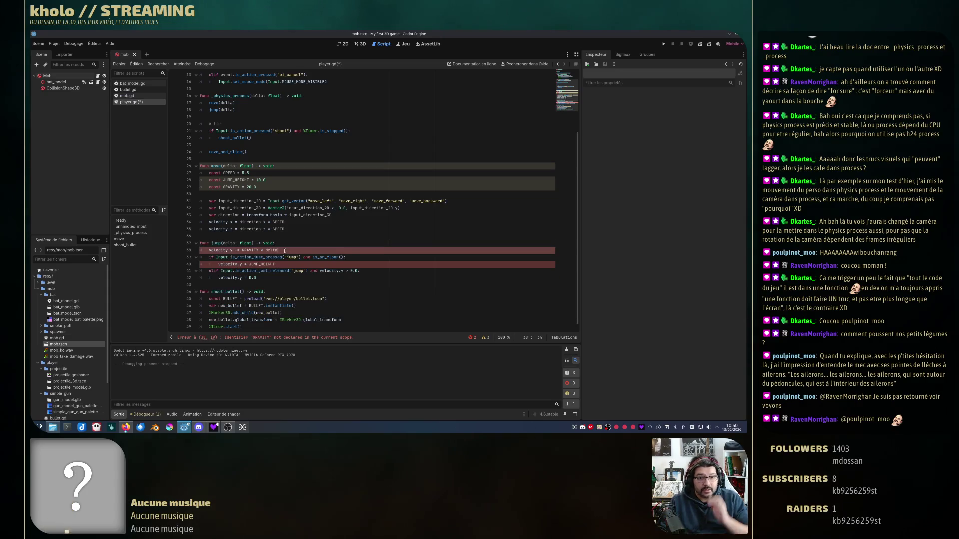
# - Move the SPEED, JUMP_HEIGHT and GRAVITY constants under extends, unindented to script level
pyautogui.click(259, 186)
pyautogui.moveTo(259, 187); pyautogui.dragTo(287, 167)
pyautogui.hotkey('ctrl', 'x')
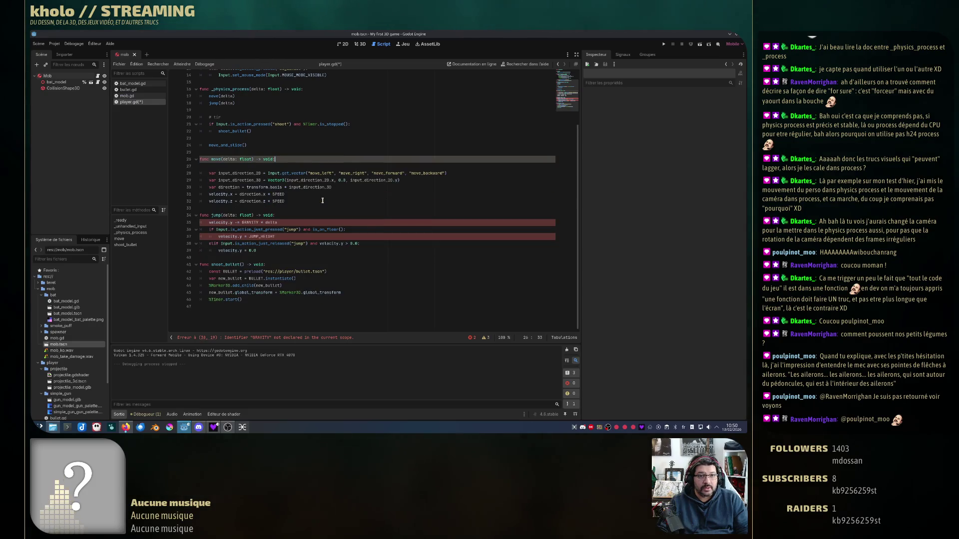
pyautogui.scroll(4, 262, 75)
pyautogui.hotkey('ctrl', 'v')
pyautogui.moveTo(200, 82)
pyautogui.mouseDown()
pyautogui.moveTo(240, 96)
pyautogui.moveTo(230, 93)
pyautogui.mouseUp()
pyautogui.hotkey('shift', 'Tab')
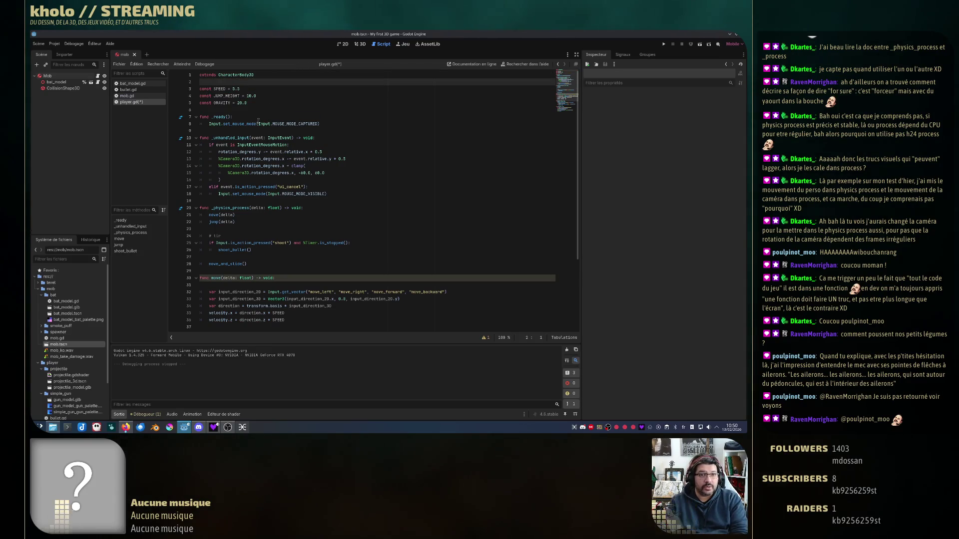
# - Delete the blank line under the move function header
pyautogui.scroll(-4, 244, 252)
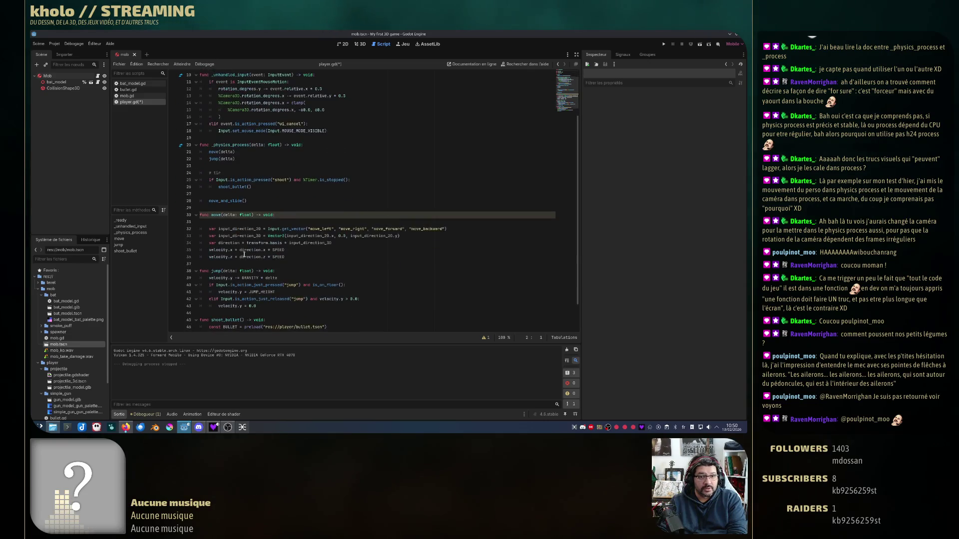
pyautogui.click(270, 201)
pyautogui.press('BackSpace')
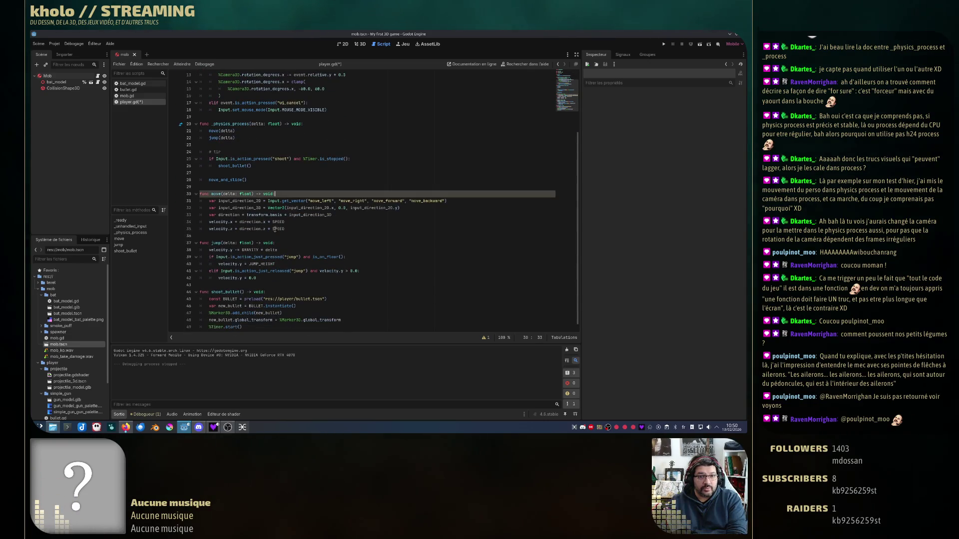
# - Open a new line after the jump function for another function
pyautogui.click(282, 278)
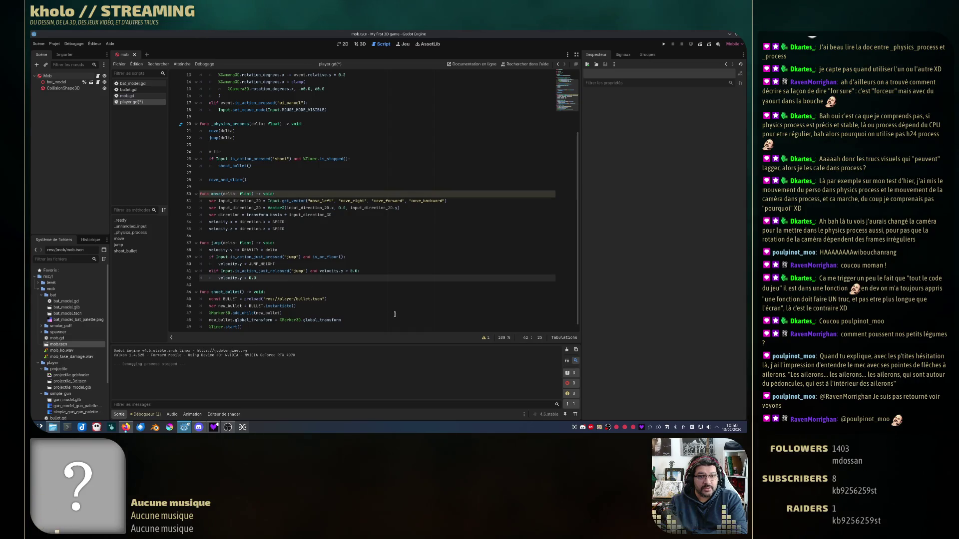
pyautogui.click(241, 139)
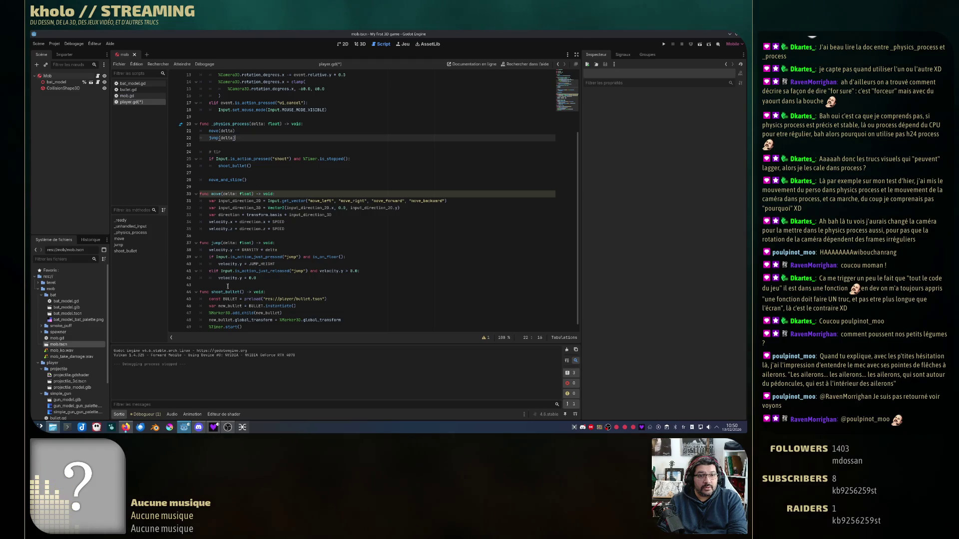
pyautogui.click(361, 285)
pyautogui.press('Return')
pyautogui.write('func sh')
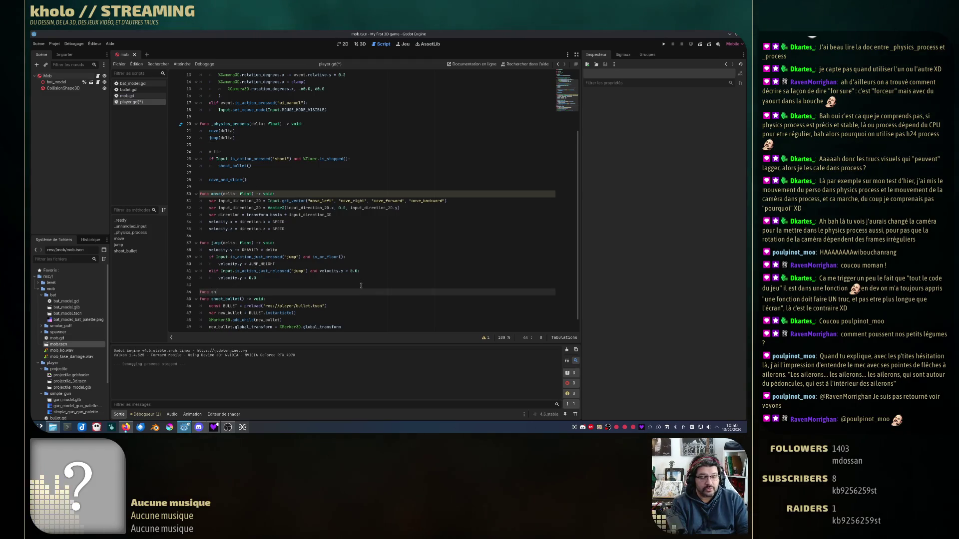
# - Finish the shoot() function declaration and move the shooting if block into it
pyautogui.write('oot(')
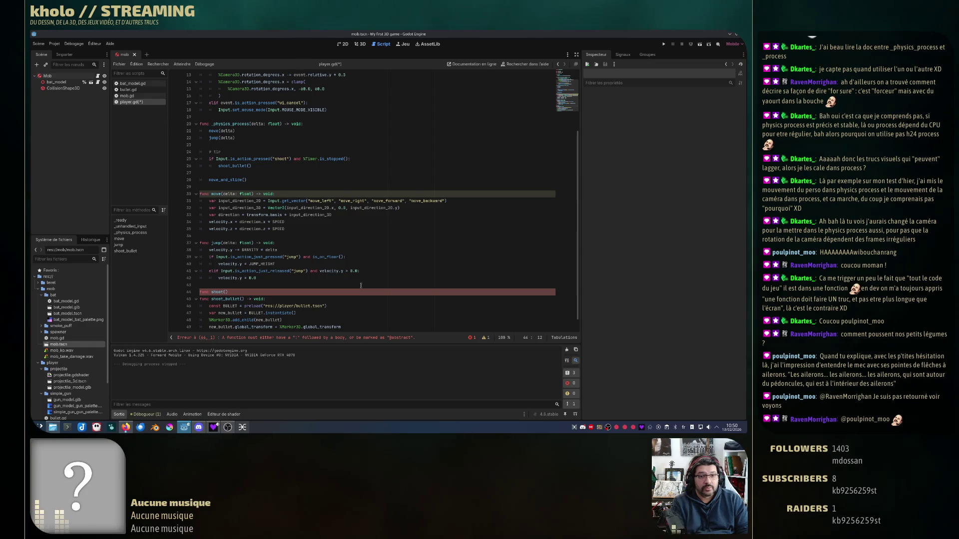
pyautogui.write(')')
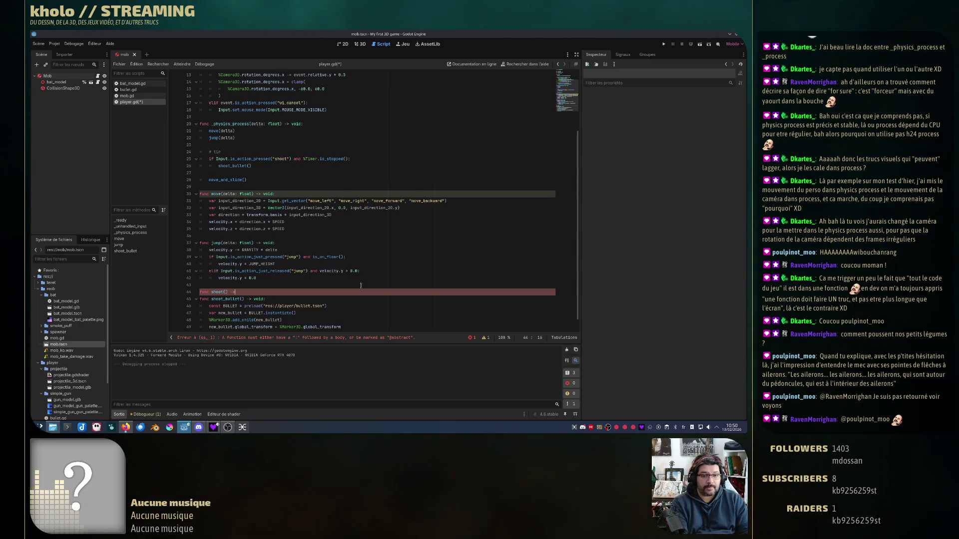
pyautogui.write('> void:')
pyautogui.press('Return')
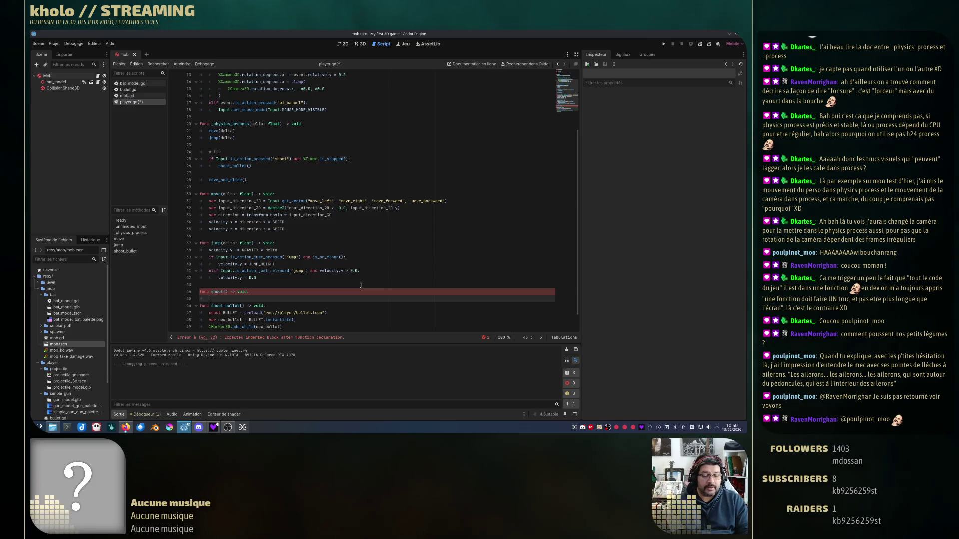
pyautogui.moveTo(252, 167); pyautogui.dragTo(222, 152)
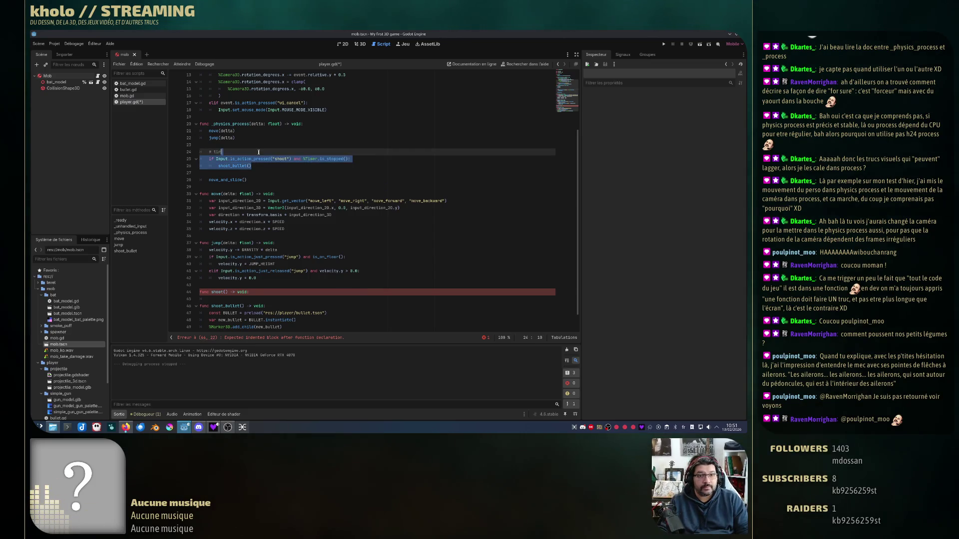
pyautogui.press('BackSpace')
pyautogui.click(285, 285)
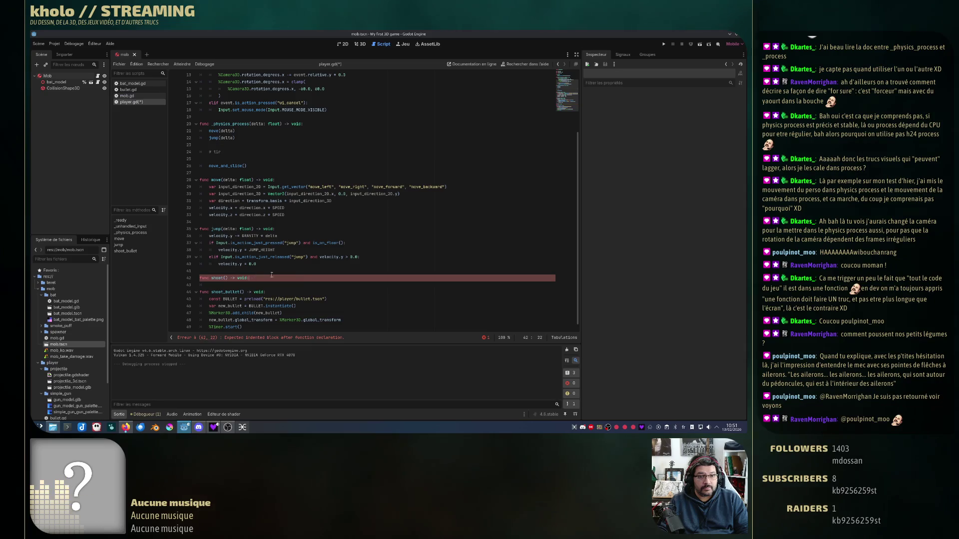
pyautogui.hotkey('ctrl', 'v')
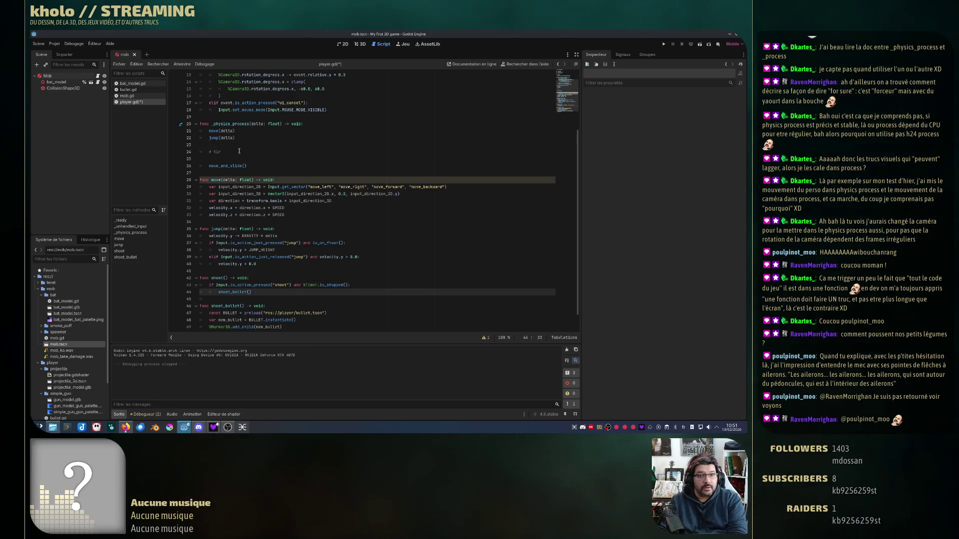
# - Replace the '# tir' comment with a shoot() call placed before move_and_slide()
pyautogui.tripleClick(240, 151)
pyautogui.press('BackSpace')
pyautogui.press('BackSpace')
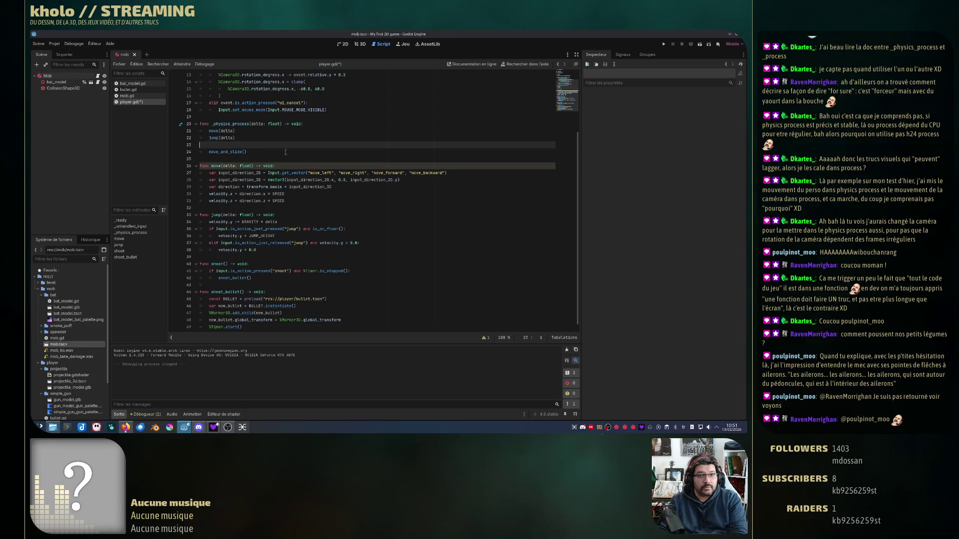
pyautogui.press('Tab')
pyautogui.write('shoot(')
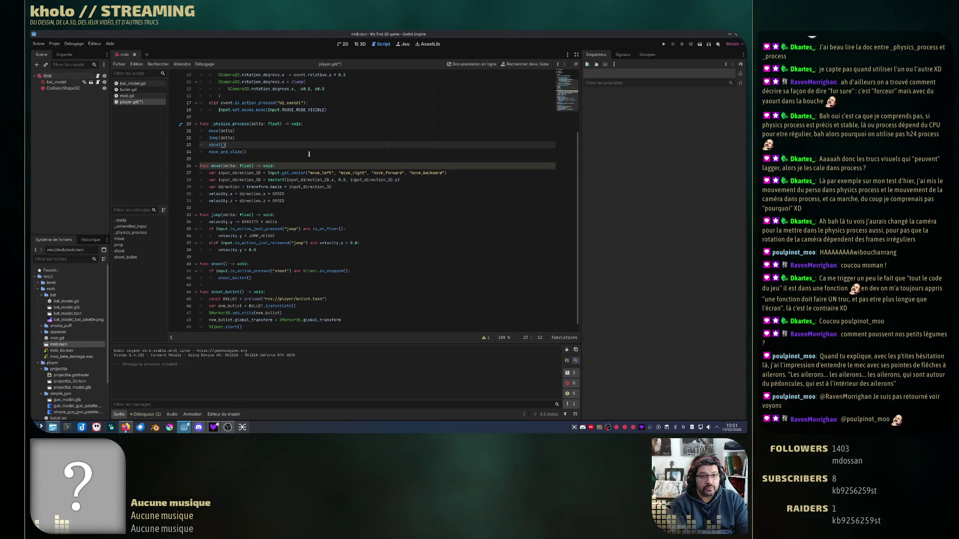
pyautogui.click(309, 152)
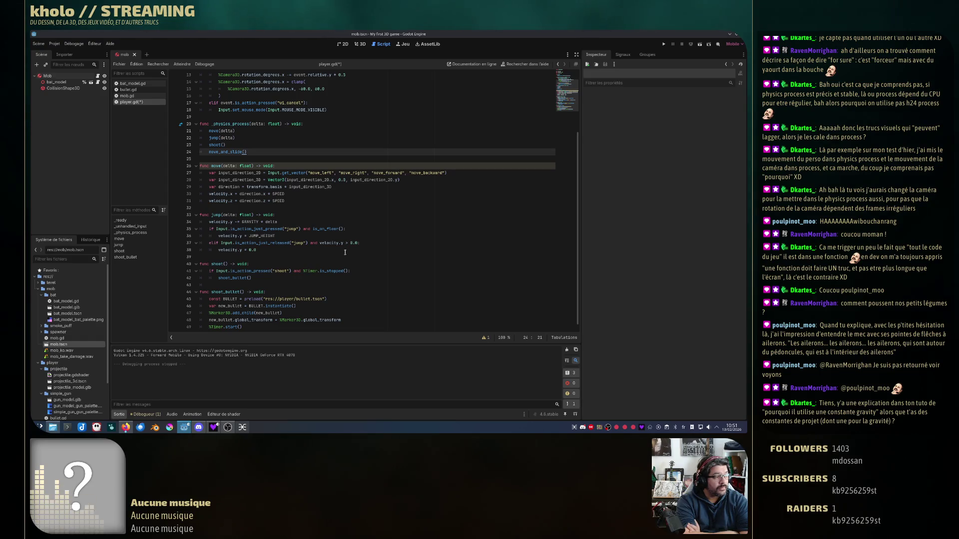
pyautogui.scroll(4, 312, 253)
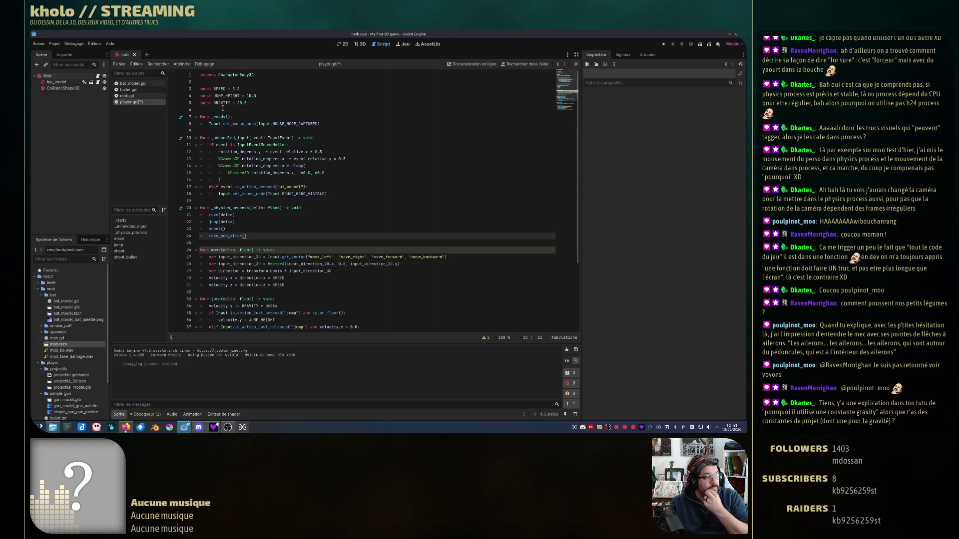
pyautogui.click(50, 46)
pyautogui.click(67, 53)
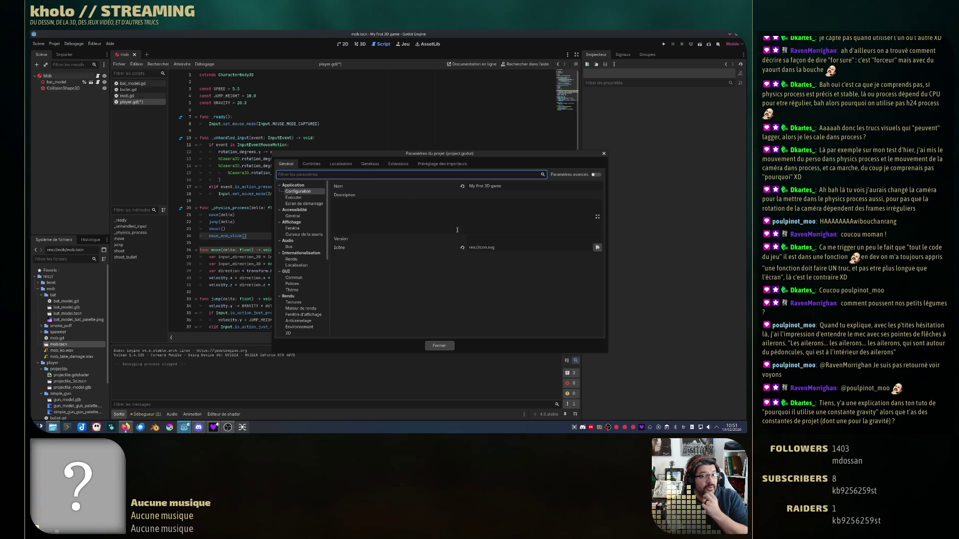
pyautogui.scroll(-4, 304, 279)
pyautogui.click(302, 283)
pyautogui.click(294, 300)
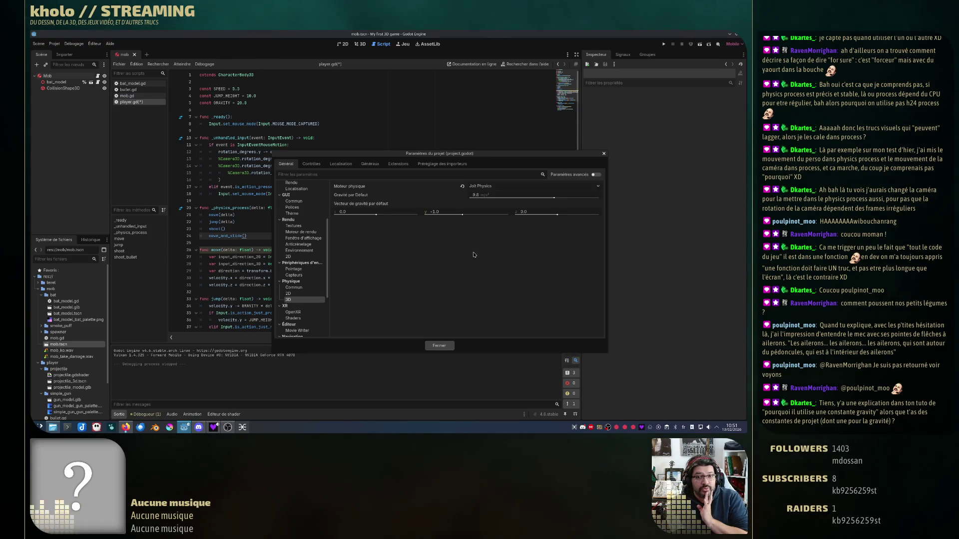
pyautogui.moveTo(354, 199)
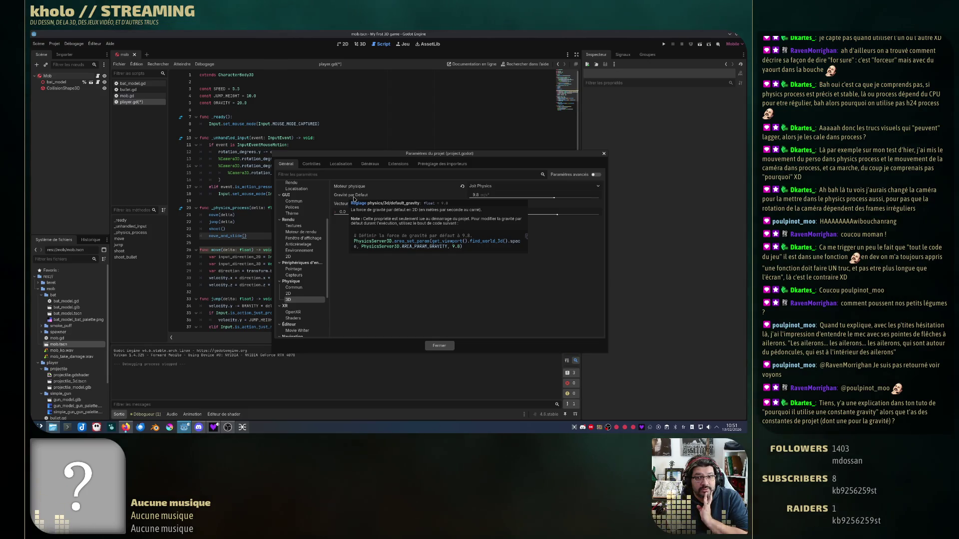
pyautogui.moveTo(475, 201)
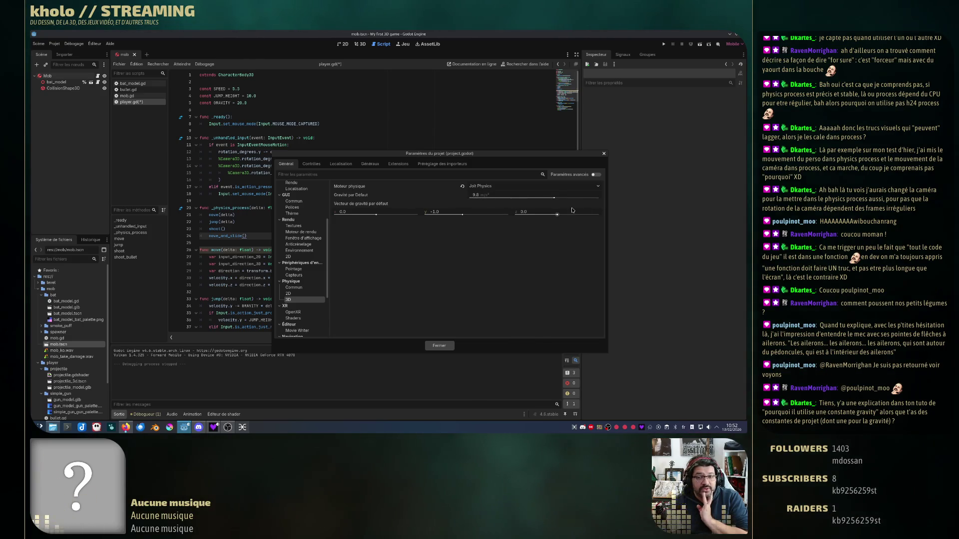
pyautogui.click(604, 153)
pyautogui.press('Up')
pyautogui.press('Up')
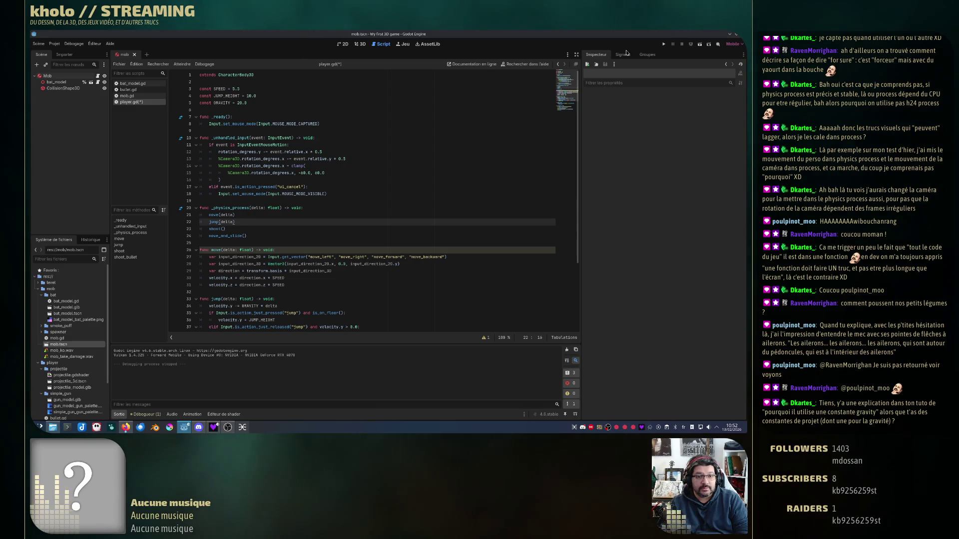
# - Run the game until the direction_to type error appears in mob.gd, stop it, and reopen player.gd
pyautogui.scroll(-4, 236, 266)
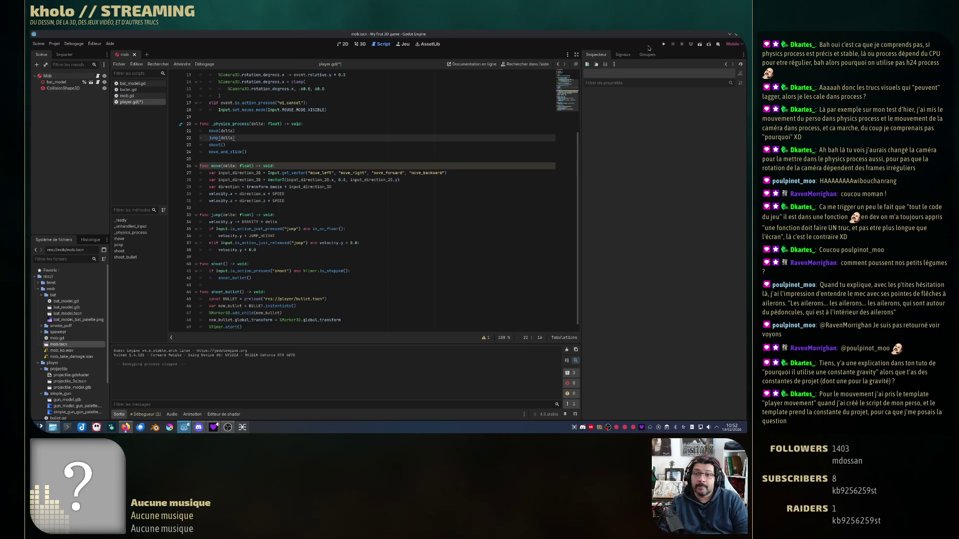
pyautogui.click(663, 45)
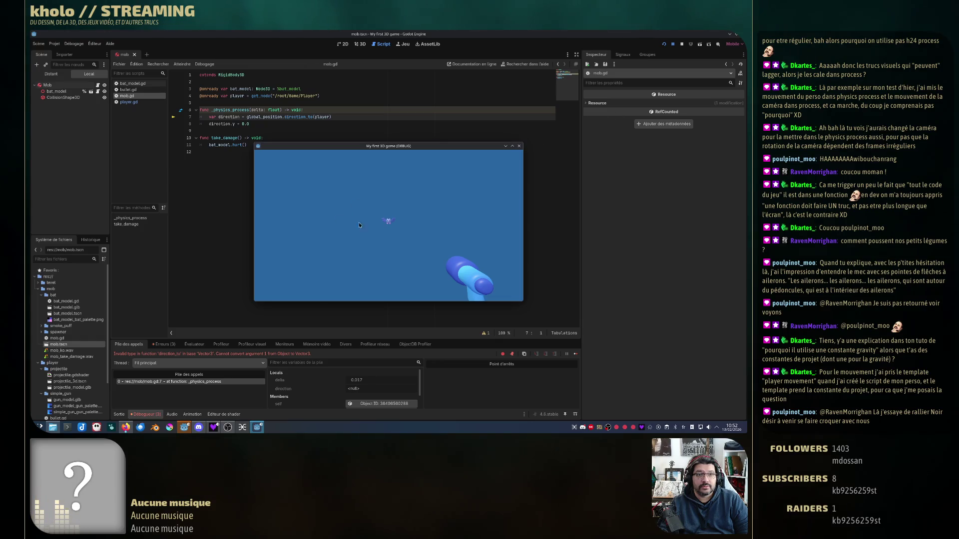
pyautogui.click(682, 44)
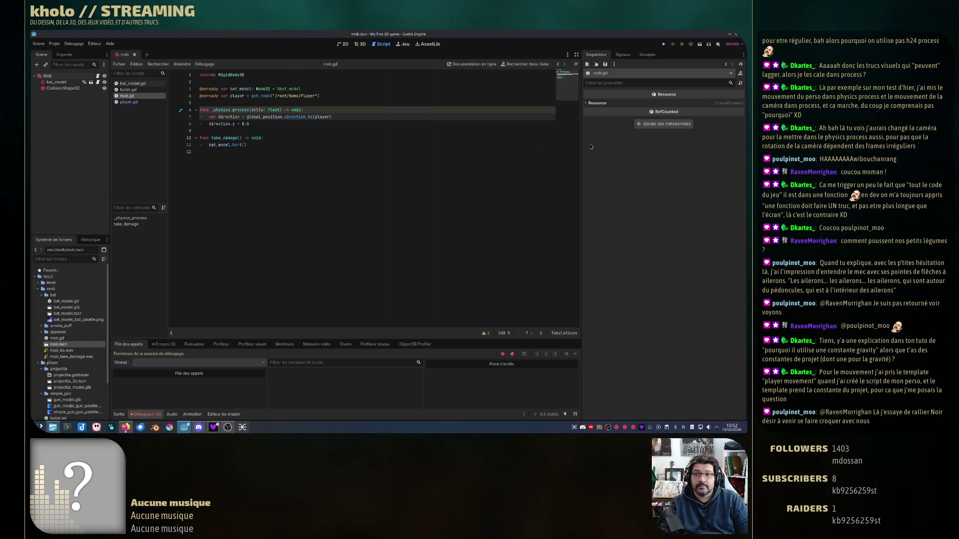
pyautogui.click(129, 102)
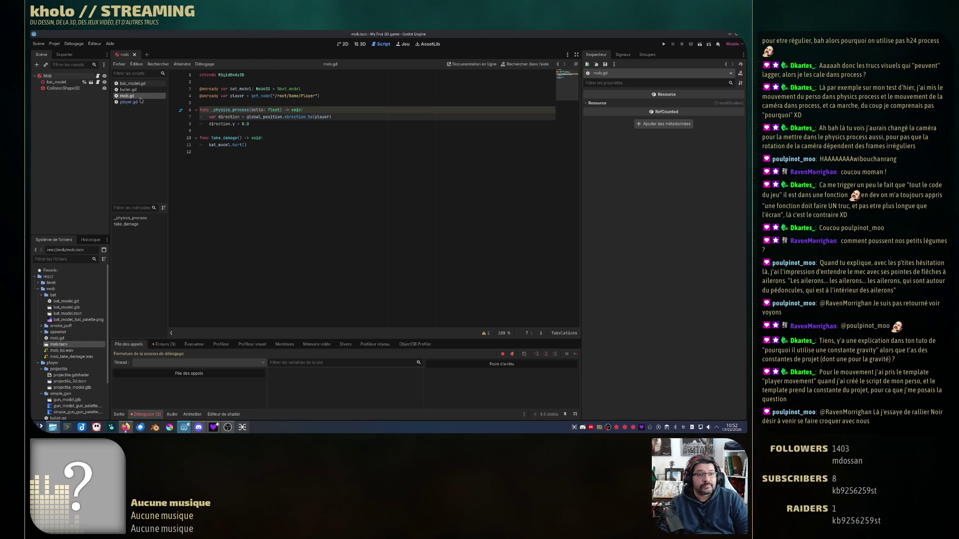
pyautogui.click(309, 217)
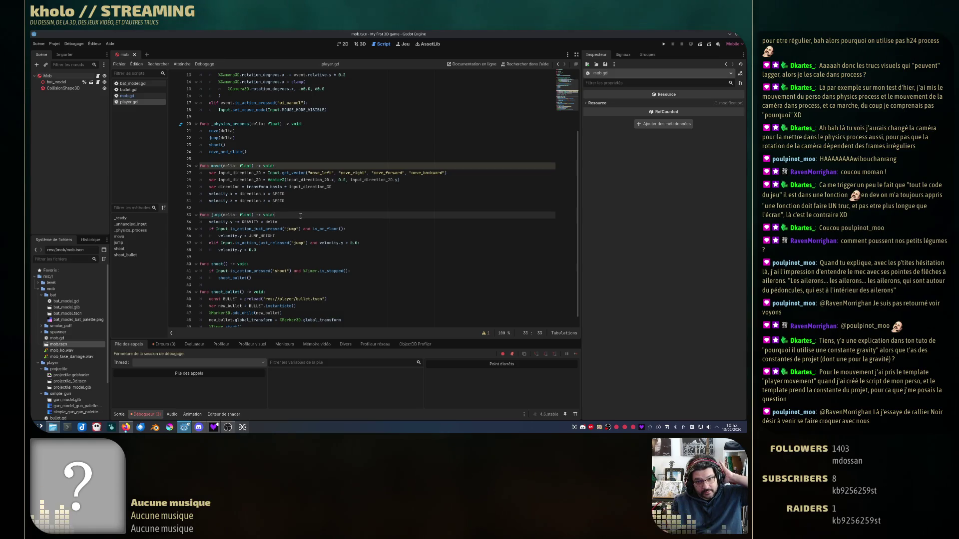
pyautogui.press('Up')
pyautogui.press('Up')
pyautogui.press('Up')
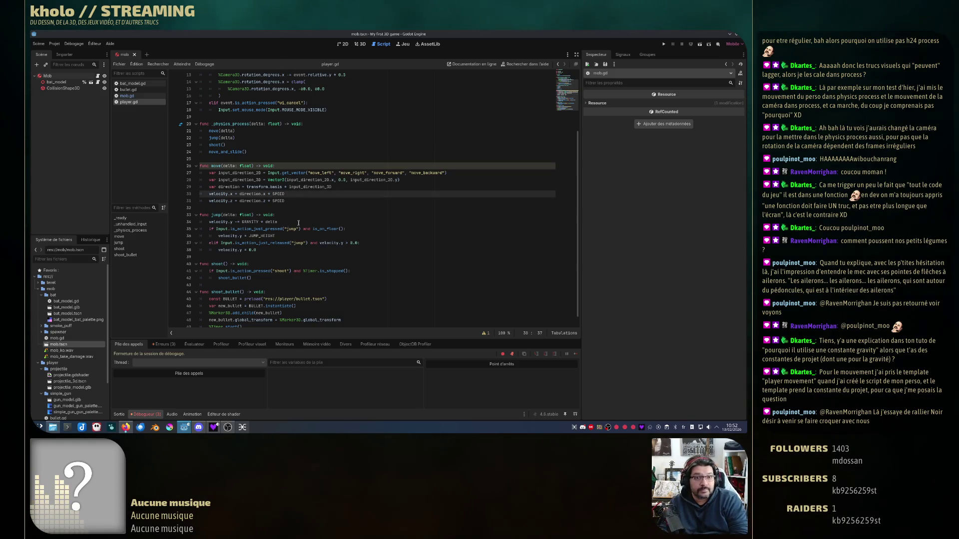
pyautogui.moveTo(296, 227)
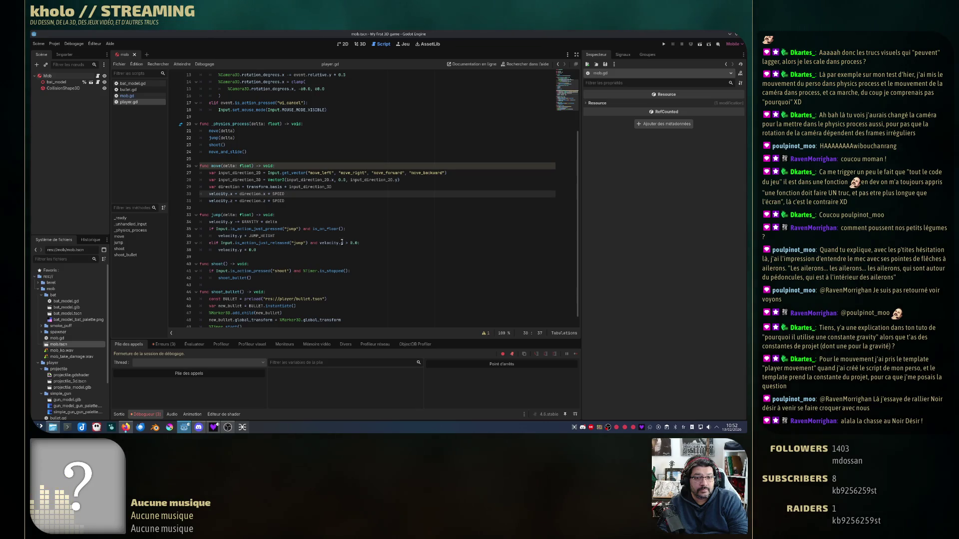
pyautogui.click(267, 251)
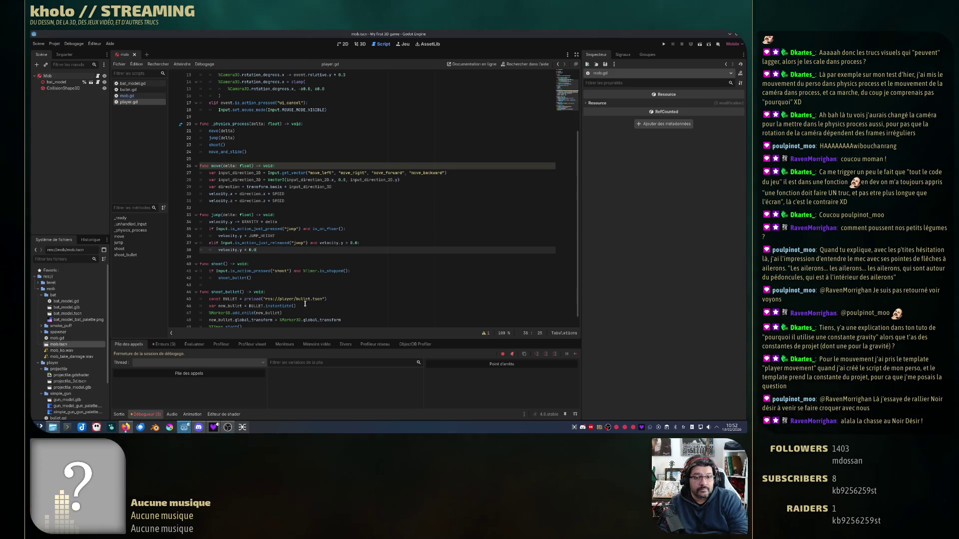
pyautogui.click(244, 152)
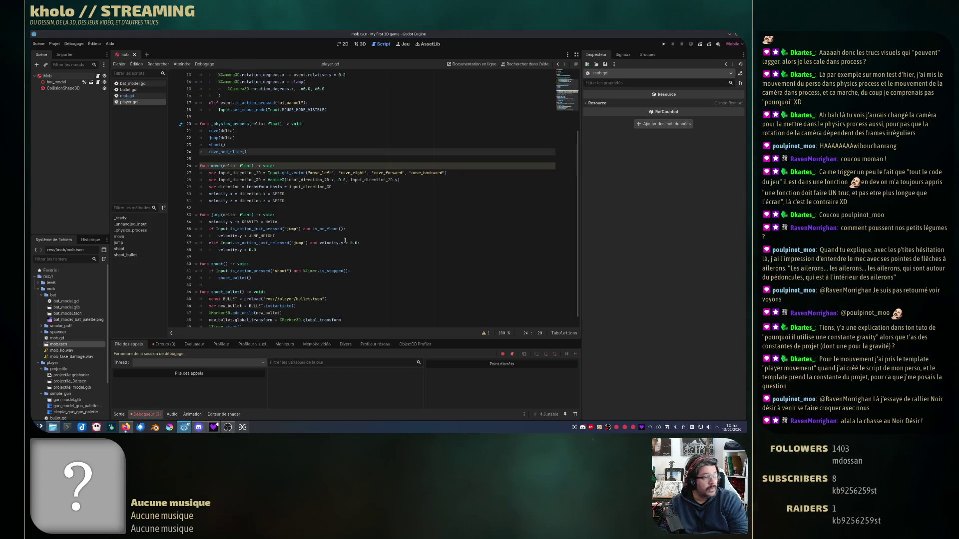
pyautogui.click(295, 201)
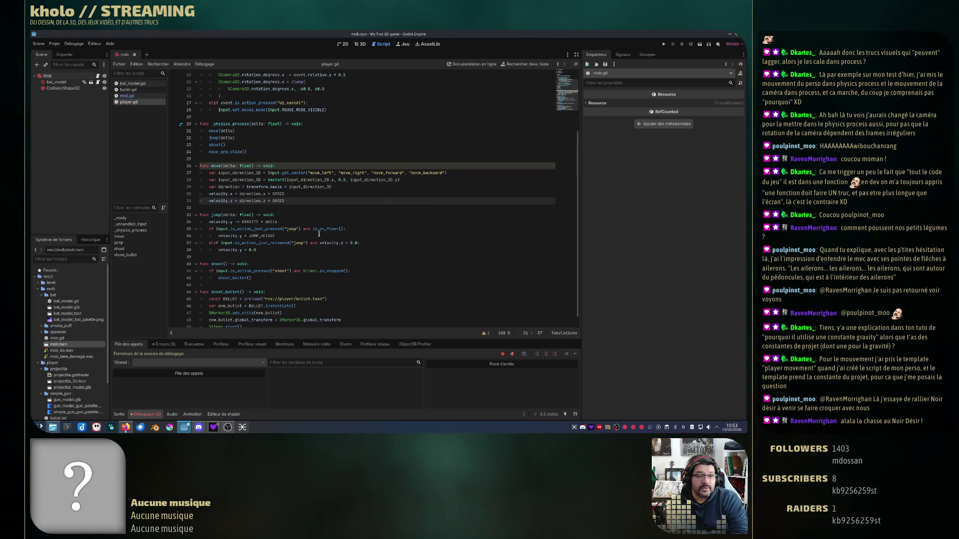
pyautogui.click(275, 257)
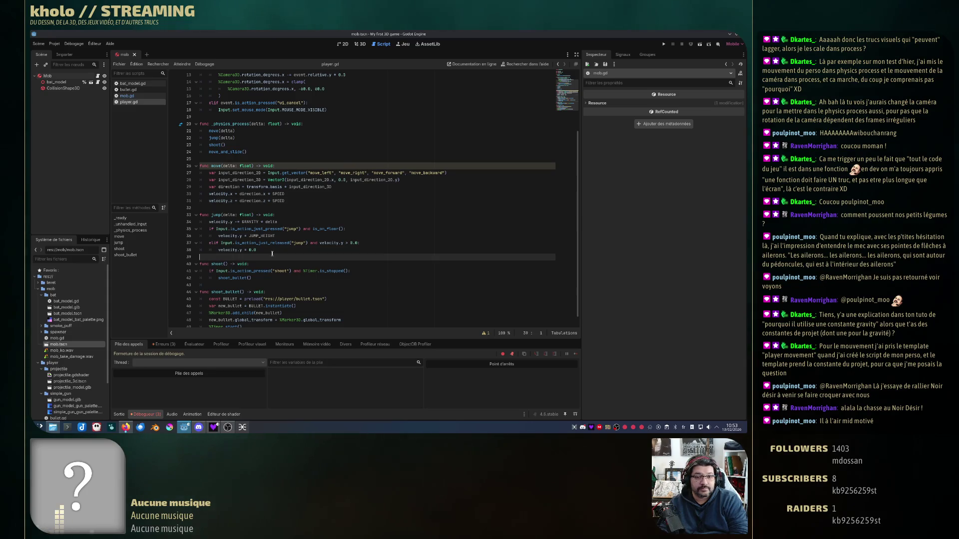
pyautogui.click(270, 248)
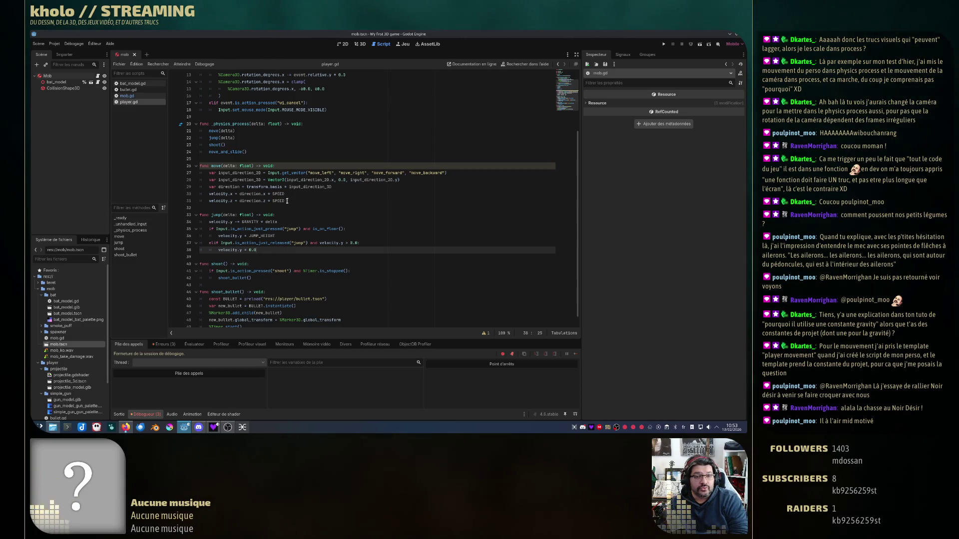
pyautogui.scroll(4, 334, 227)
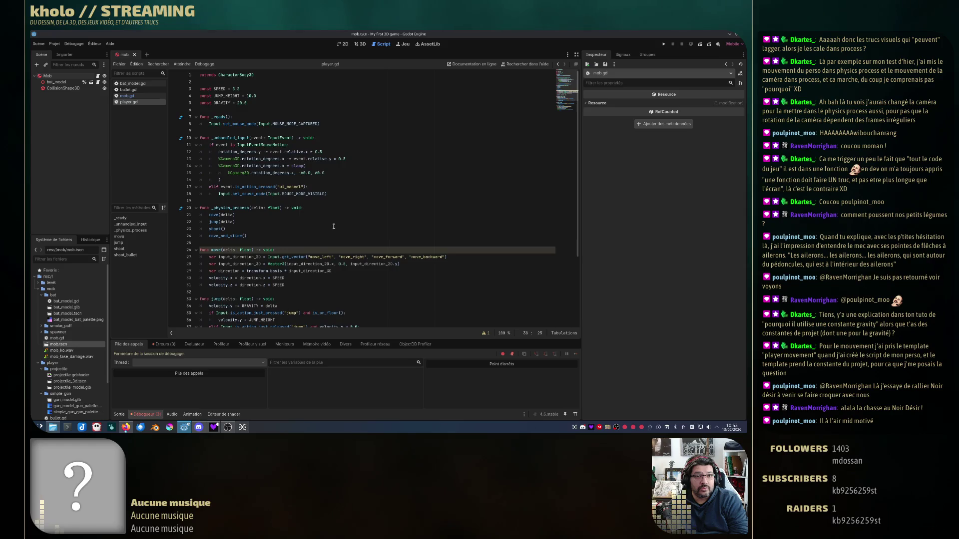
pyautogui.moveTo(302, 107); pyautogui.dragTo(199, 75)
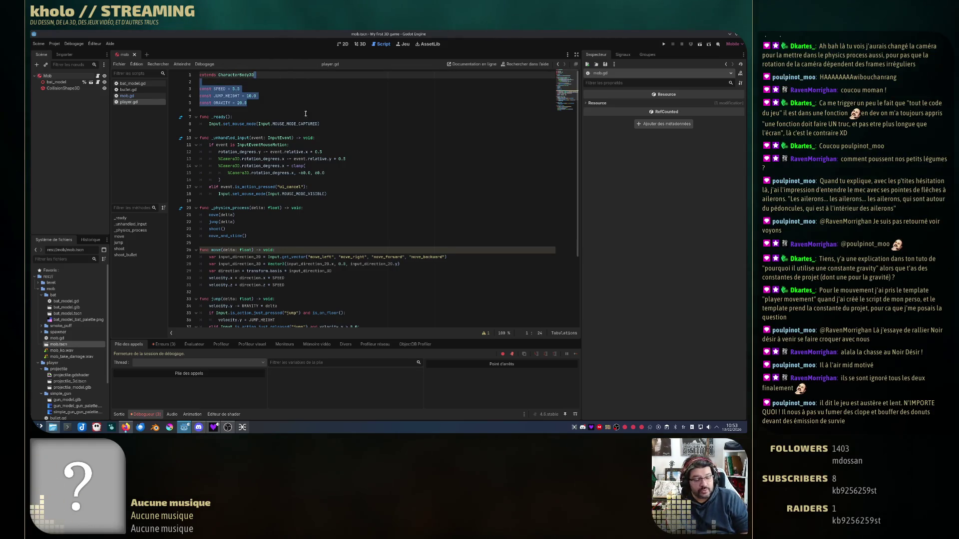
# - Move the SPEED, JUMP_HEIGHT and GRAVITY constants into _physics_process and indent them
pyautogui.hotkey('ctrl', 'x')
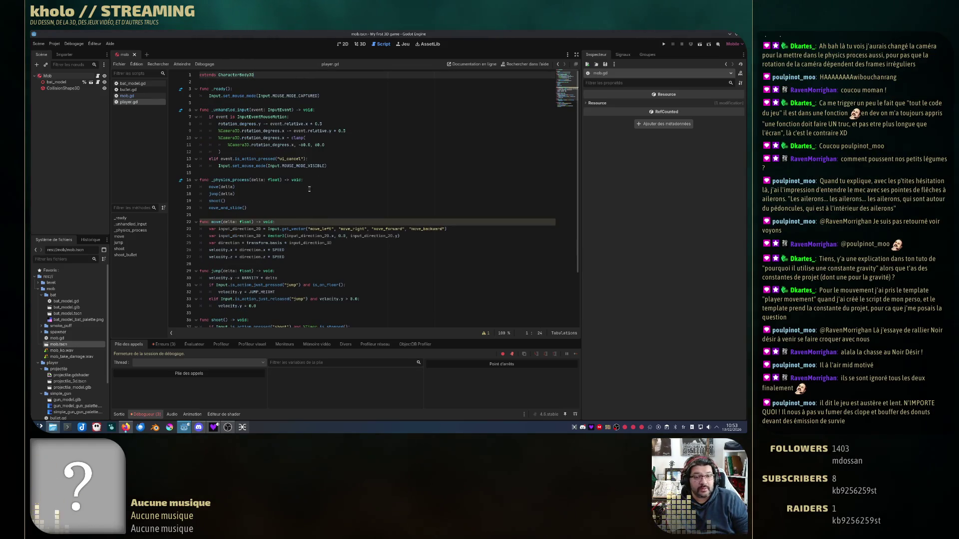
pyautogui.click(310, 181)
pyautogui.hotkey('ctrl', 'v')
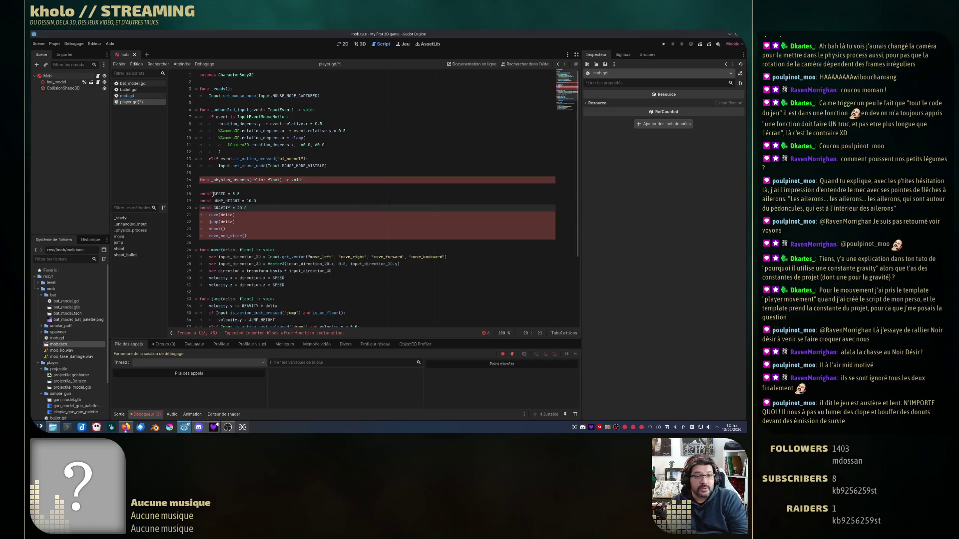
pyautogui.keyDown('shift'); pyautogui.click(199, 187); pyautogui.keyUp('shift')
pyautogui.press('Tab')
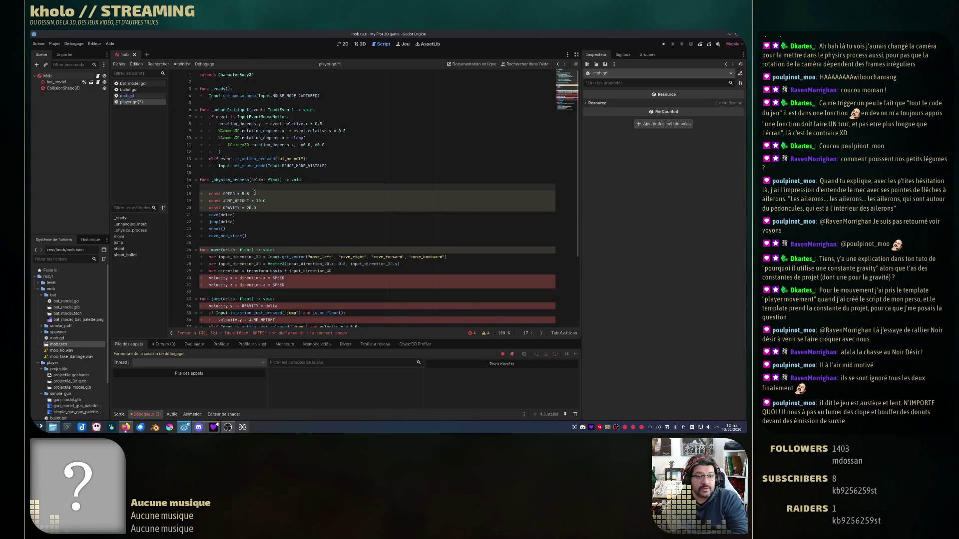
pyautogui.press('BackSpace')
# - Move the movement code from move() into _physics_process, replacing the move(delta) call
pyautogui.moveTo(290, 278)
pyautogui.mouseDown()
pyautogui.moveTo(292, 244)
pyautogui.moveTo(256, 202)
pyautogui.mouseUp()
pyautogui.click(258, 201)
pyautogui.press('Return')
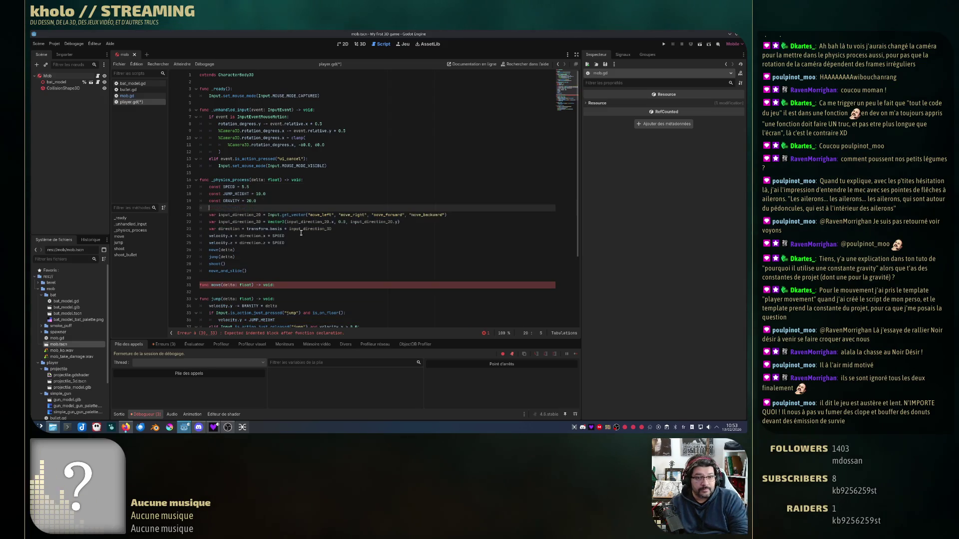
pyautogui.scroll(-5, 303, 247)
pyautogui.moveTo(300, 155); pyautogui.dragTo(303, 148)
pyautogui.press('BackSpace')
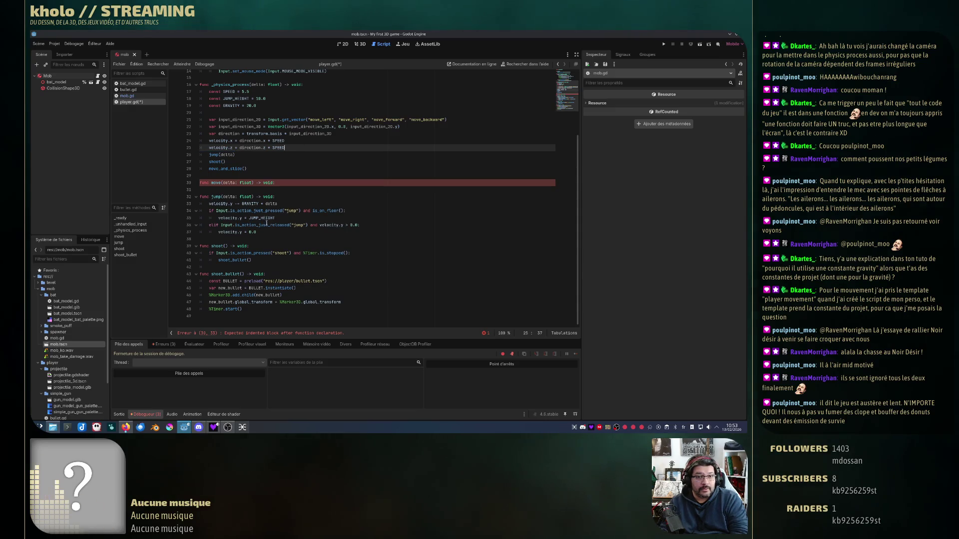
# - Bring the gravity and jump code from jump() into _physics_process below the movement code
pyautogui.moveTo(259, 231); pyautogui.dragTo(289, 199)
pyautogui.moveTo(271, 204)
pyautogui.mouseDown()
pyautogui.moveTo(300, 160)
pyautogui.moveTo(329, 173)
pyautogui.moveTo(296, 147)
pyautogui.mouseUp()
pyautogui.click(296, 147)
pyautogui.press('Return')
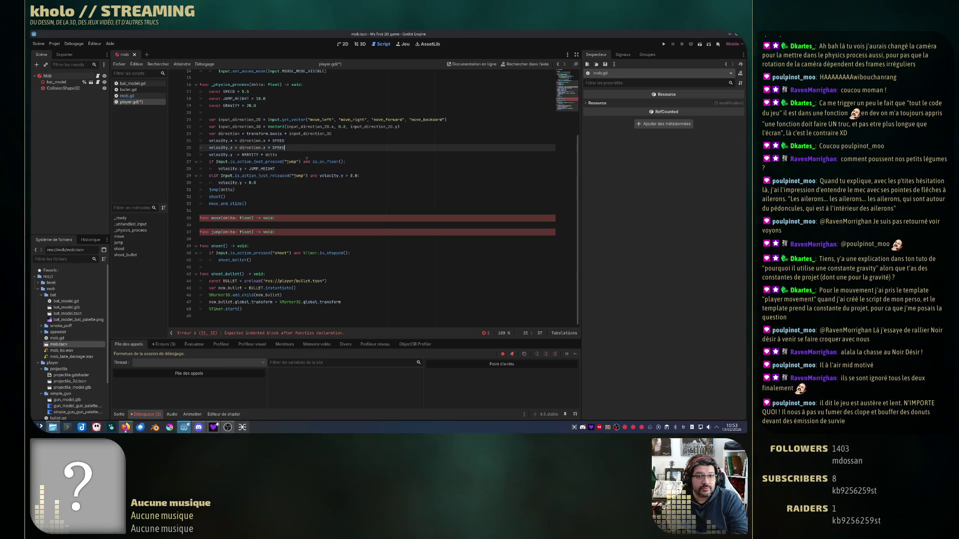
pyautogui.click(256, 189)
pyautogui.press('Return')
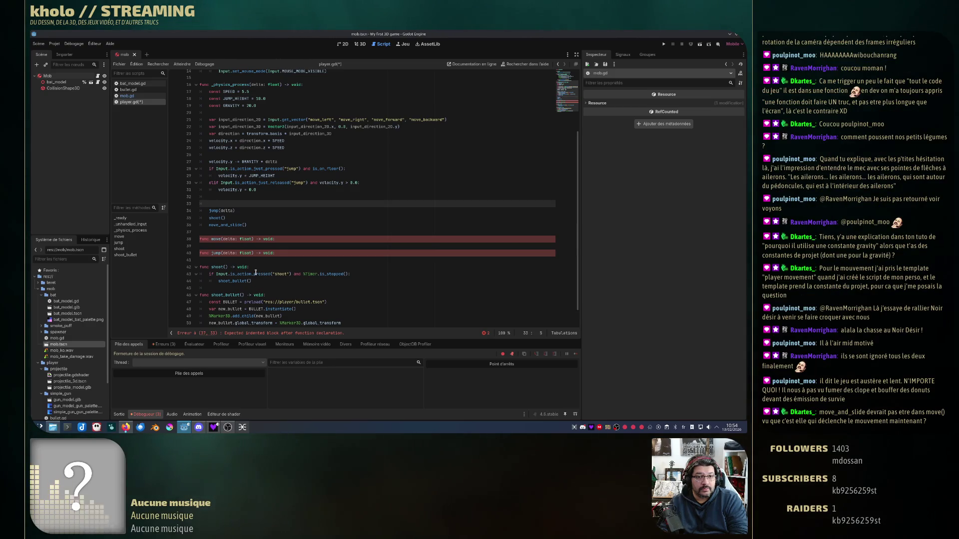
# - Move the shoot check inline, remove the jump(delta) and shoot() calls, and unindent move_and_slide()
pyautogui.press('Return')
pyautogui.moveTo(252, 280)
pyautogui.mouseDown()
pyautogui.moveTo(251, 267)
pyautogui.moveTo(280, 238)
pyautogui.moveTo(286, 196)
pyautogui.mouseUp()
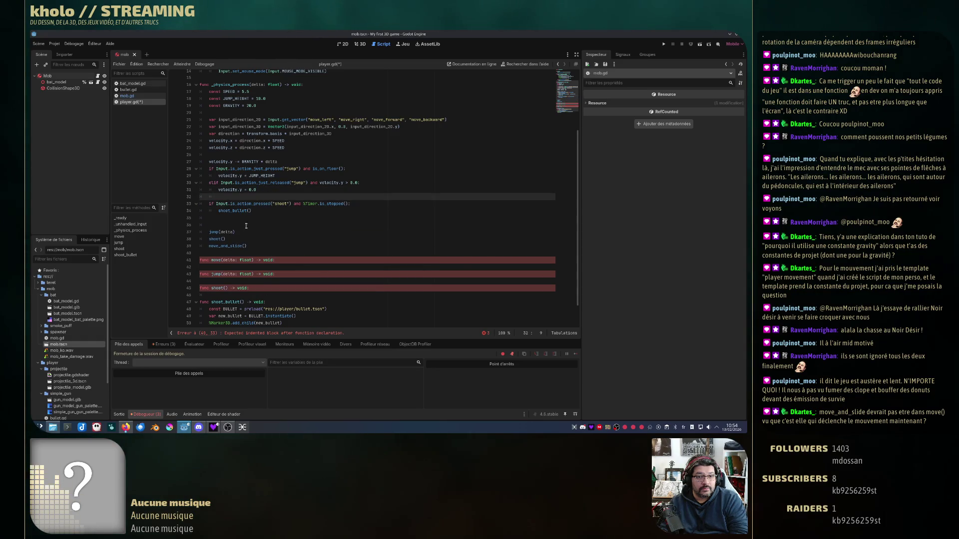
pyautogui.moveTo(236, 239); pyautogui.dragTo(220, 218)
pyautogui.press('BackSpace')
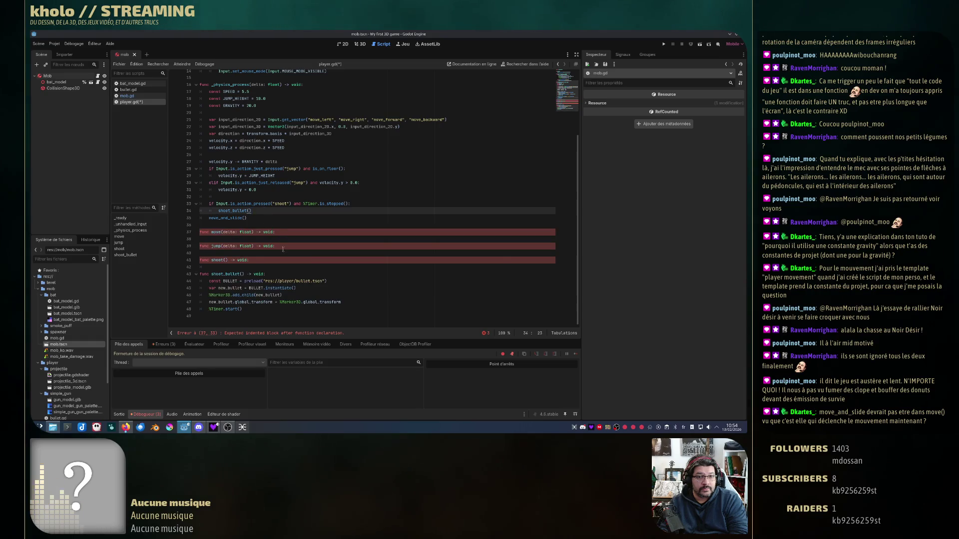
pyautogui.press('BackSpace')
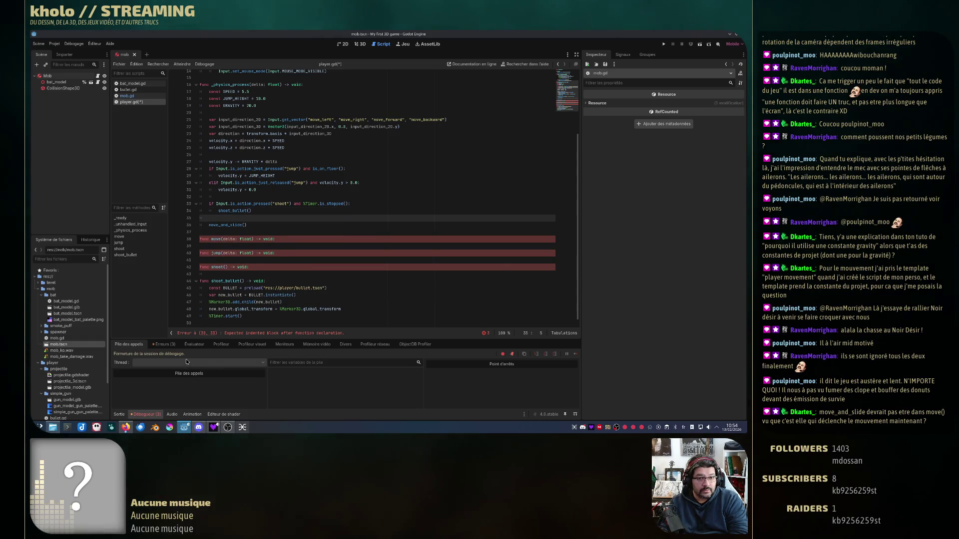
# - Trace the direction_to error from the Erreurs list to mob.gd, then return to player.gd and undo once
pyautogui.click(164, 344)
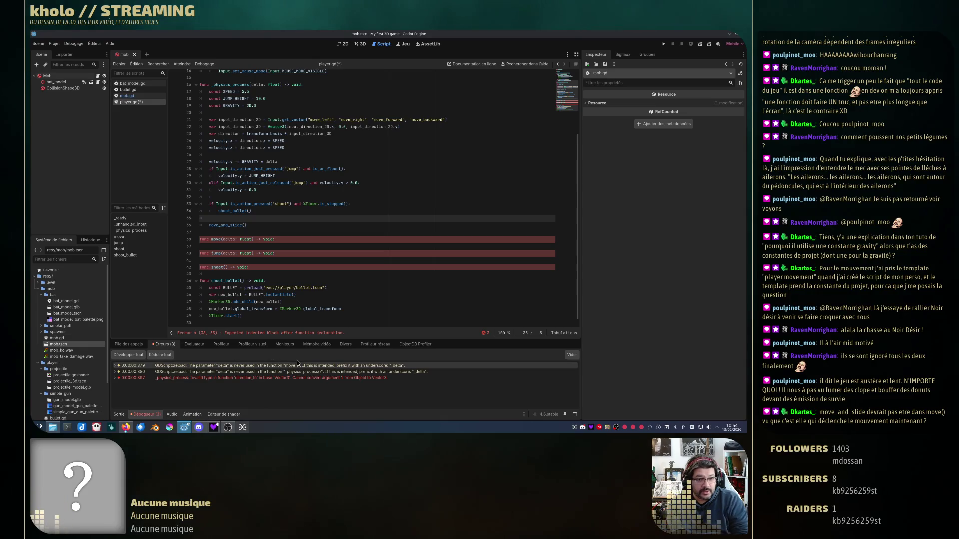
pyautogui.click(218, 379)
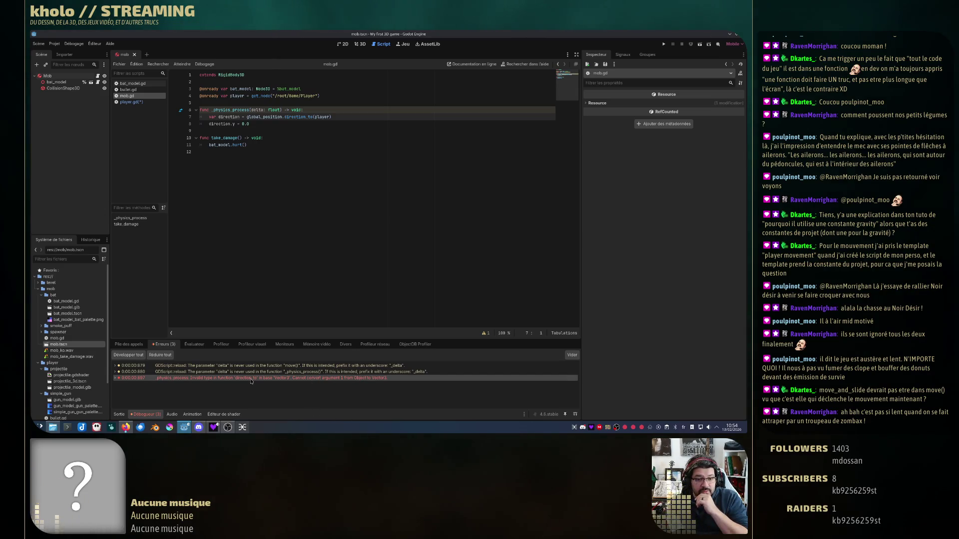
pyautogui.moveTo(230, 381)
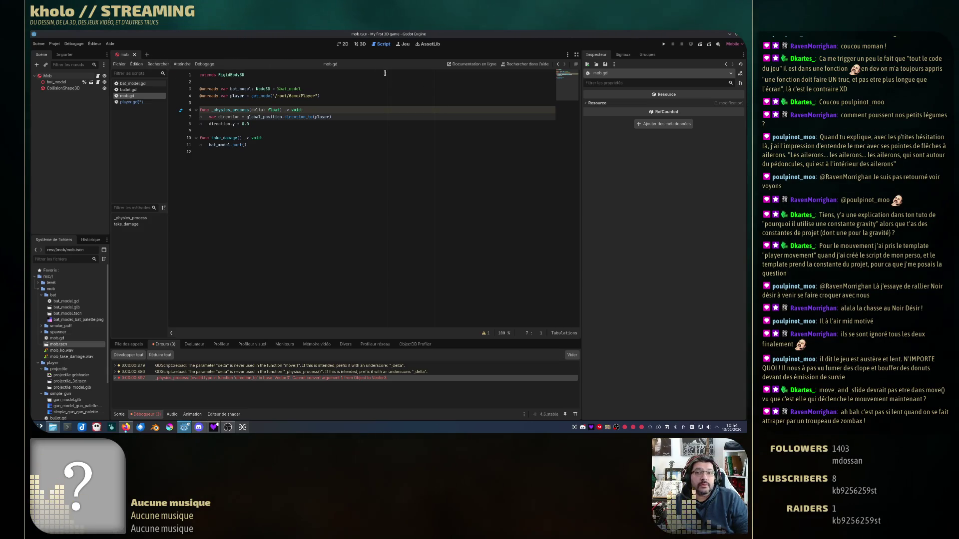
pyautogui.click(132, 103)
pyautogui.hotkey('ctrl', 'z')
pyautogui.hotkey('ctrl', 'z')
pyautogui.hotkey('ctrl', 'z')
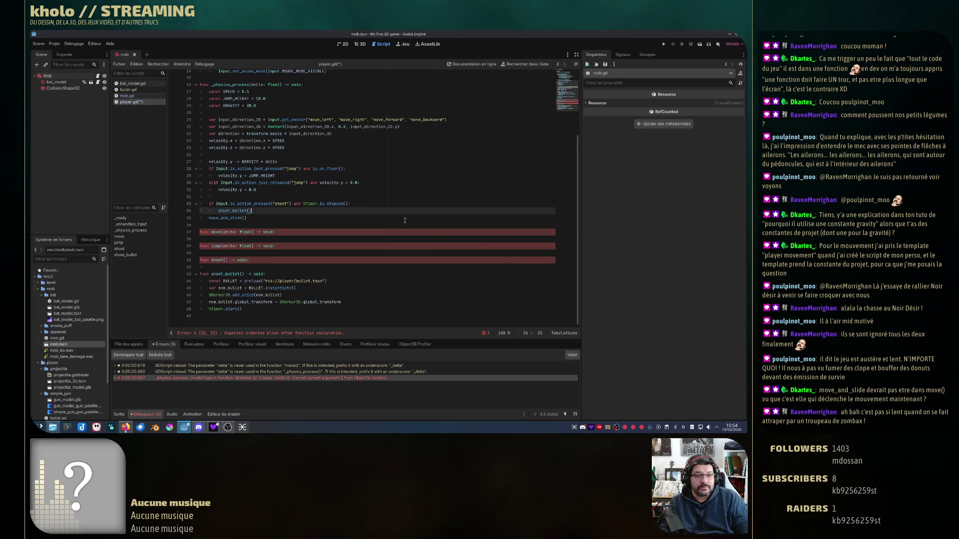
# - Undo player.gd back to the saved version with move(), jump() and shoot() functions
pyautogui.hotkey('ctrl', 'z')
pyautogui.hotkey('ctrl', 'z')
pyautogui.hotkey('ctrl', 'z')
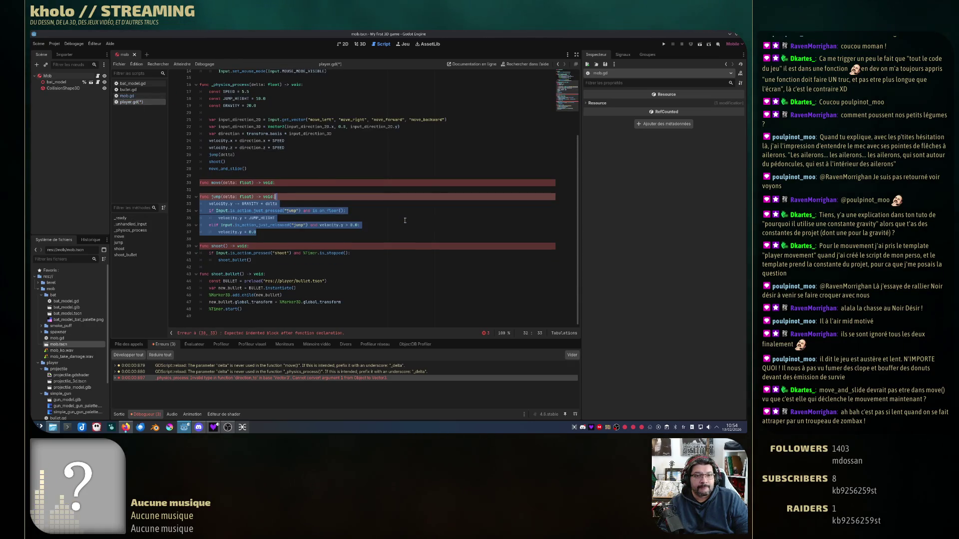
pyautogui.hotkey('ctrl', 'z')
pyautogui.hotkey('ctrl', 'z')
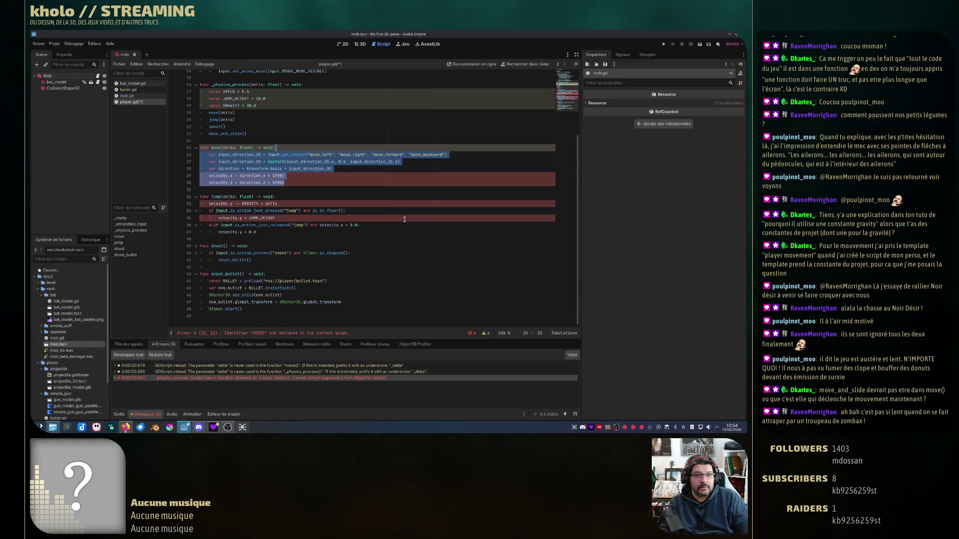
pyautogui.hotkey('ctrl', 'z')
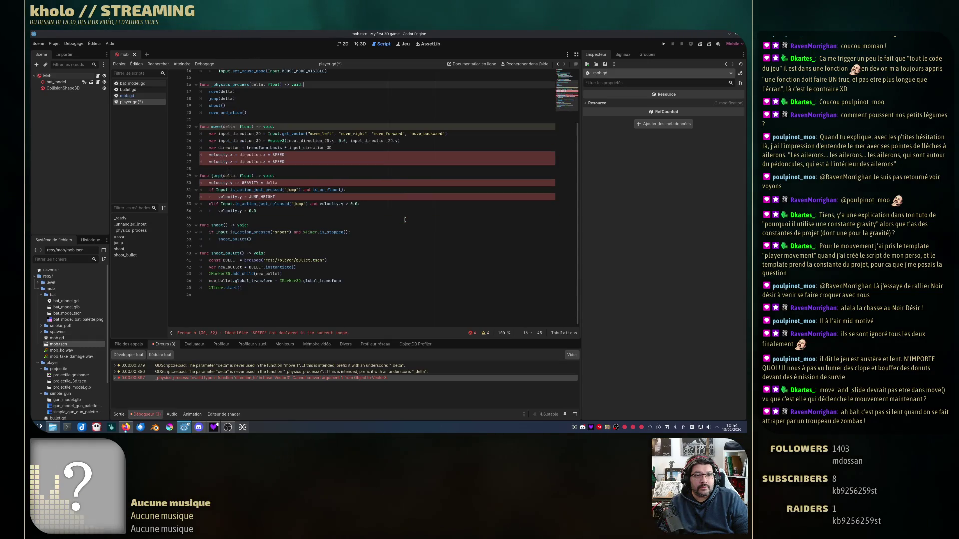
pyautogui.click(233, 114)
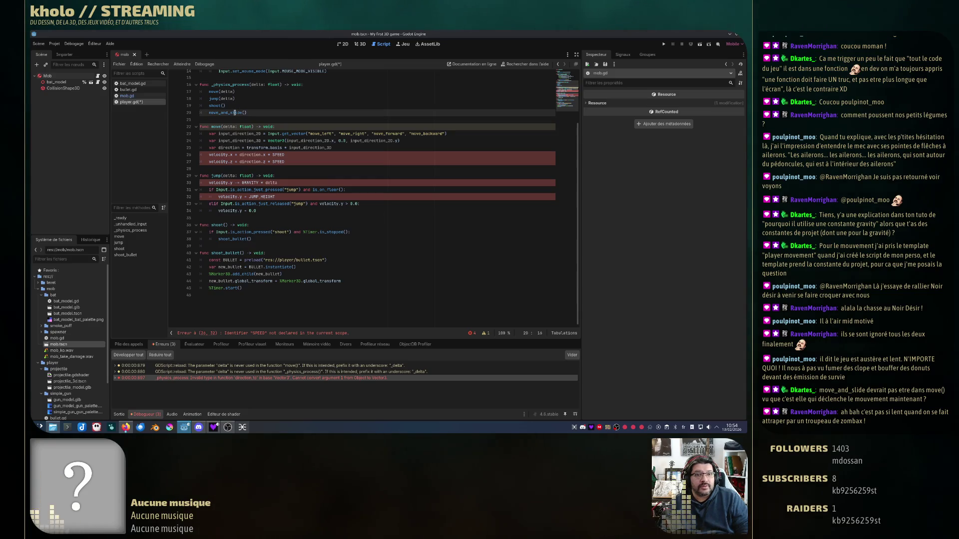
pyautogui.click(301, 158)
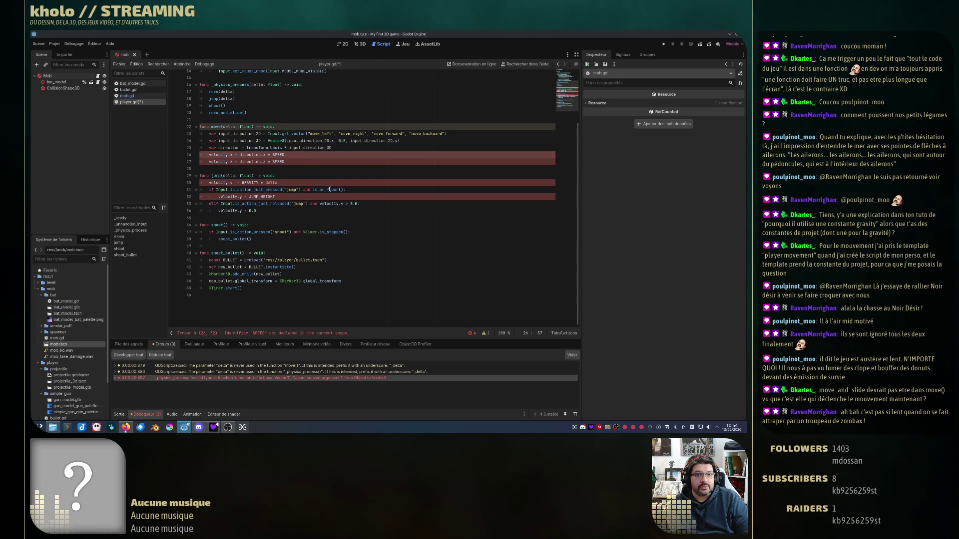
pyautogui.hotkey('ctrl', 'z')
# - Open the CharacterBody3D reference for move_and_slide() from player.gd
pyautogui.scroll(-2, 306, 173)
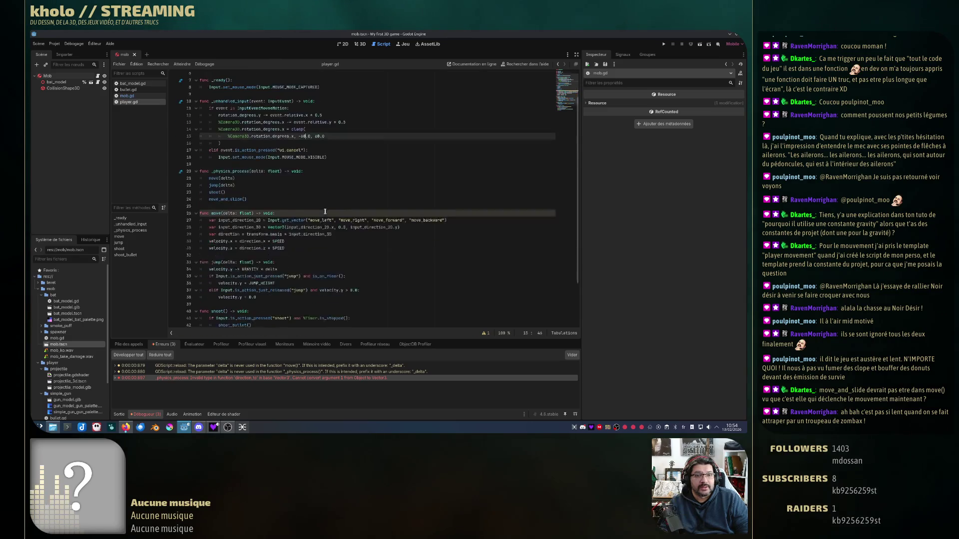
pyautogui.click(250, 194)
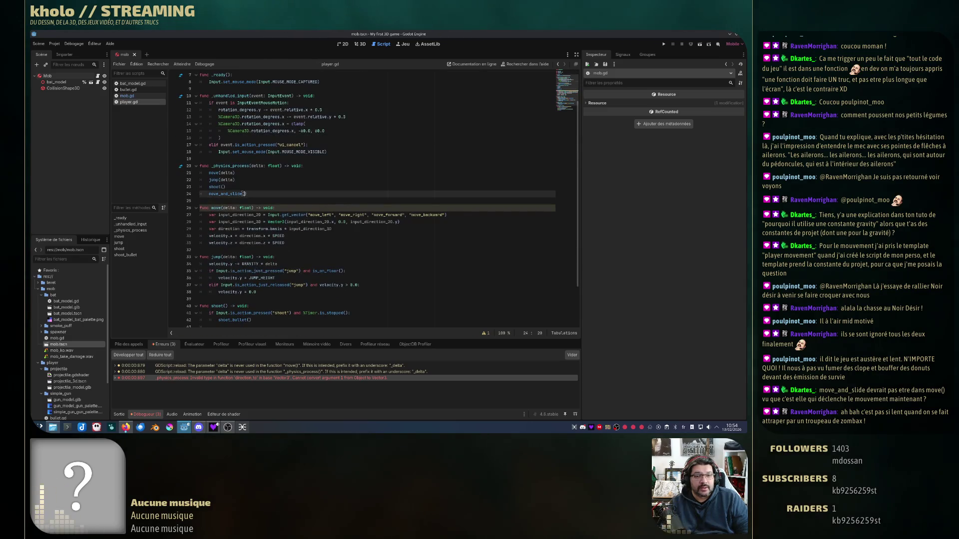
pyautogui.keyDown('ctrl'); pyautogui.click(221, 195); pyautogui.keyUp('ctrl')
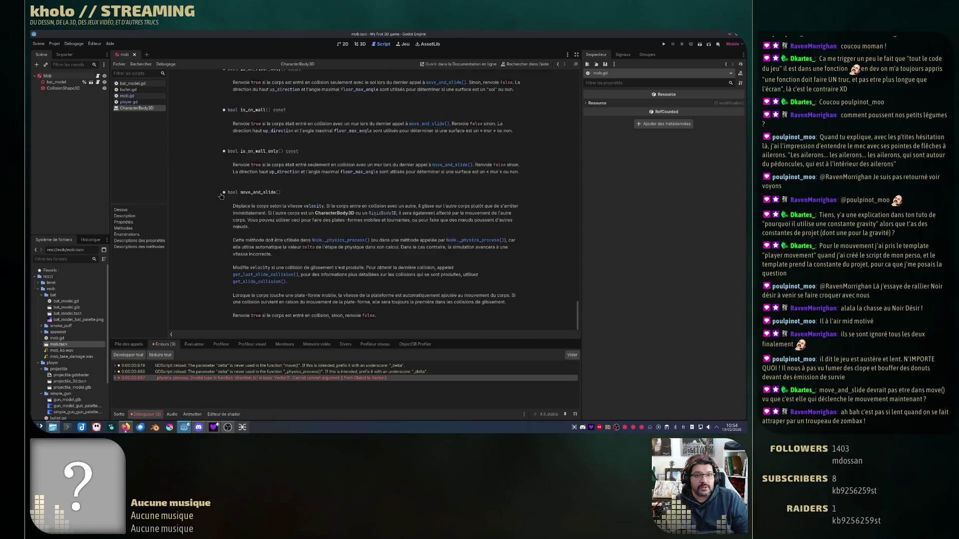
# - Read the move_and_slide docs in the CharacterBody3D reference, then return to player.gd at move_and_slide()
pyautogui.scroll(-3, 314, 134)
pyautogui.scroll(5, 314, 135)
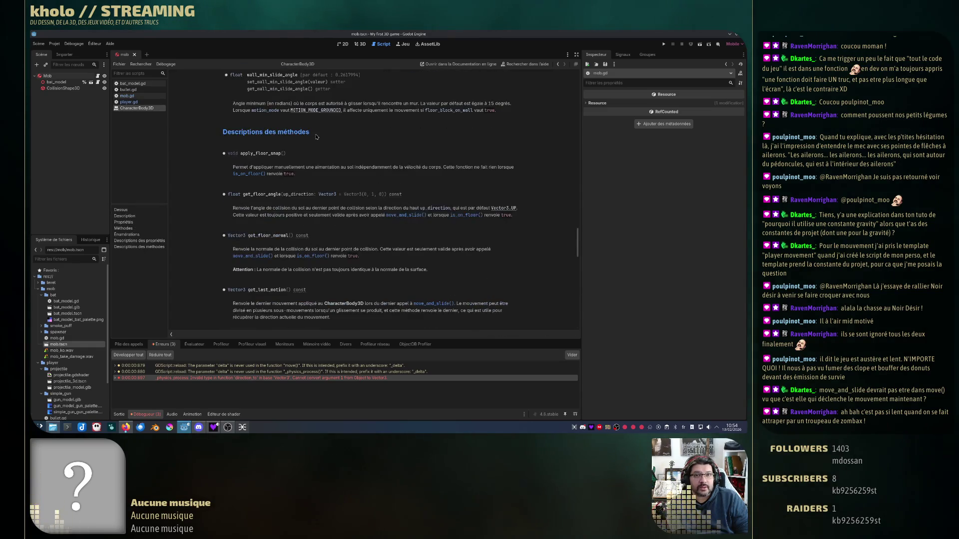
pyautogui.scroll(-4, 314, 134)
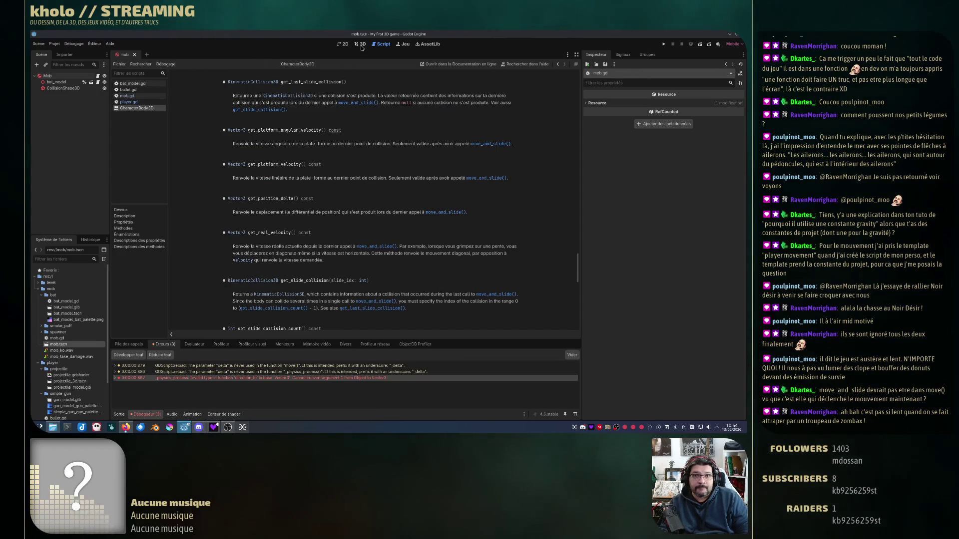
pyautogui.click(360, 44)
pyautogui.click(383, 44)
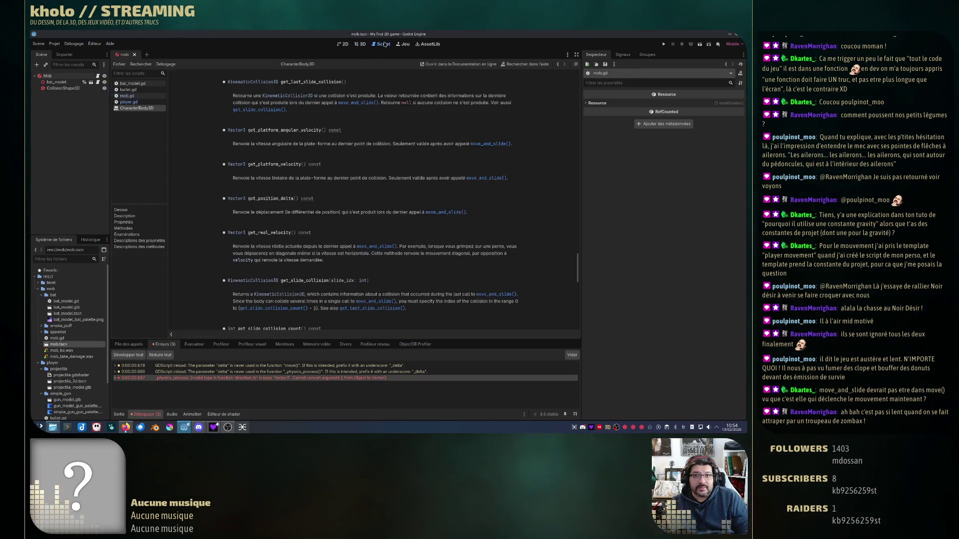
pyautogui.click(128, 102)
pyautogui.click(243, 193)
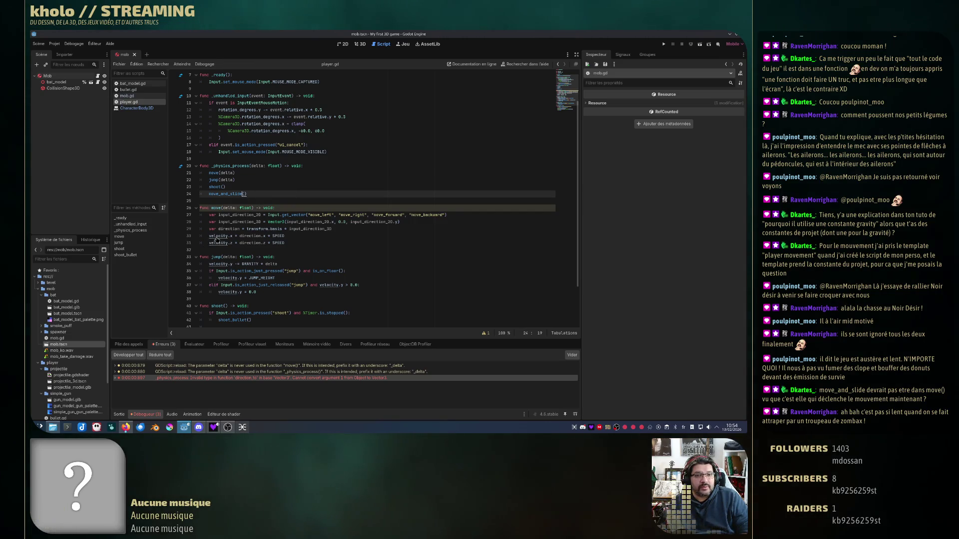
pyautogui.click(258, 180)
pyautogui.scroll(-1, 258, 186)
pyautogui.scroll(-2, 259, 187)
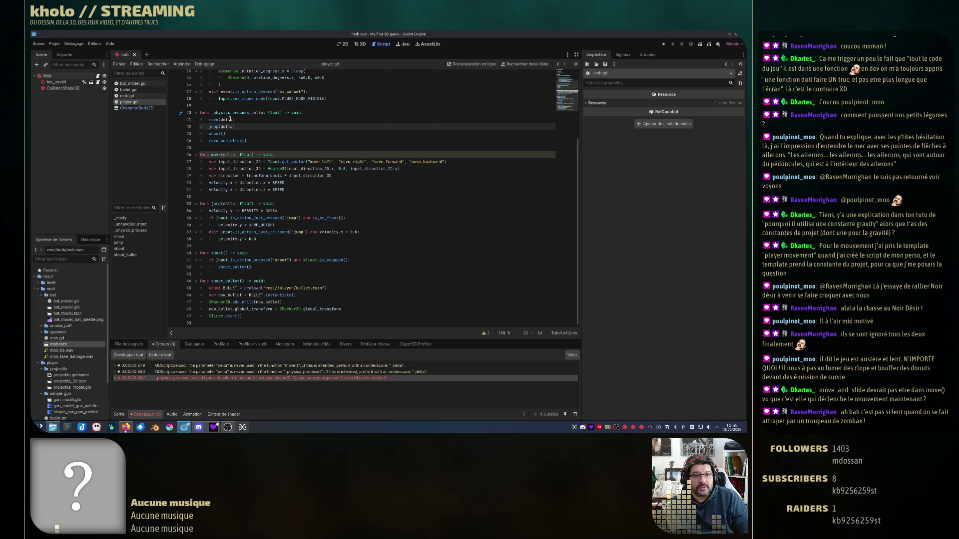
pyautogui.moveTo(231, 141)
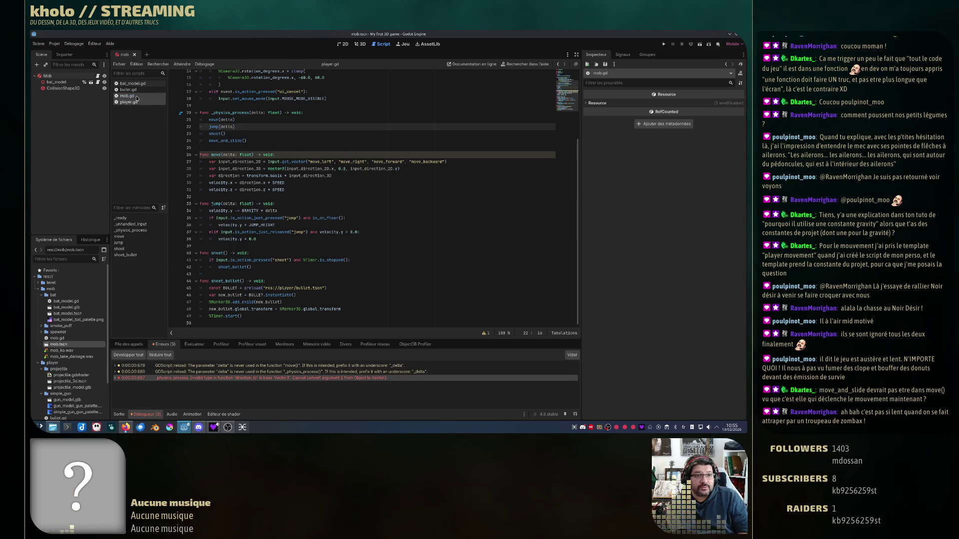
# - Comment out the two direction lines in mob.gd and add a pass statement
pyautogui.click(127, 96)
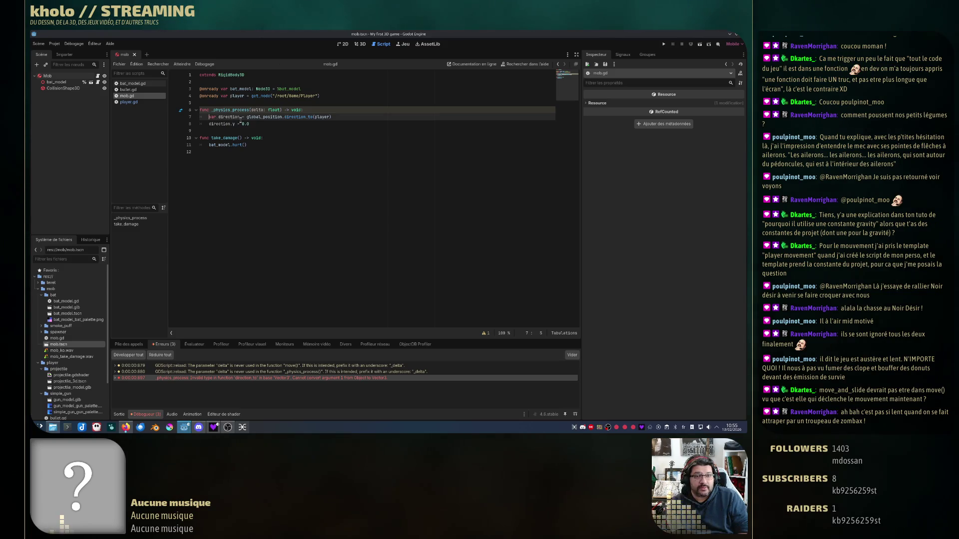
pyautogui.write('#')
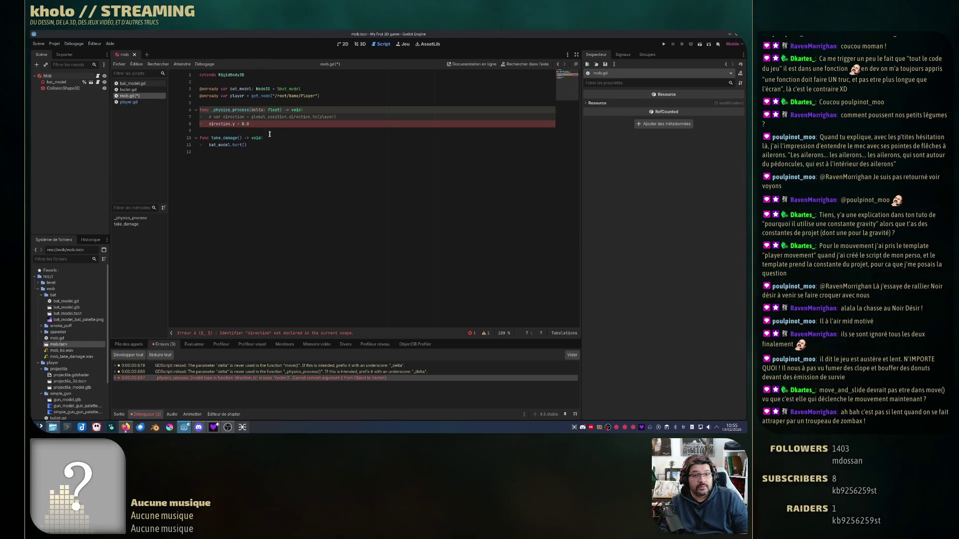
pyautogui.click(207, 125)
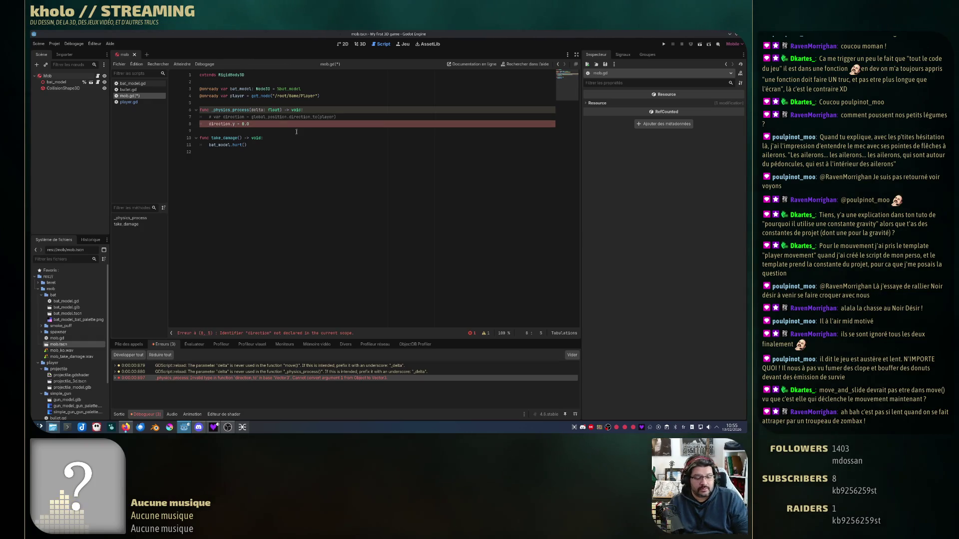
pyautogui.write('#')
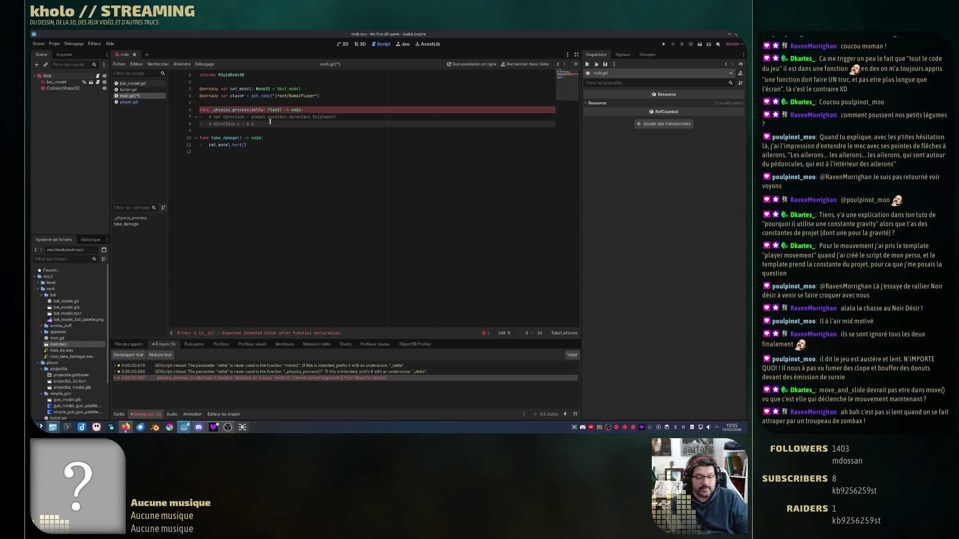
pyautogui.press('End')
pyautogui.press('Return')
pyautogui.write('pas')
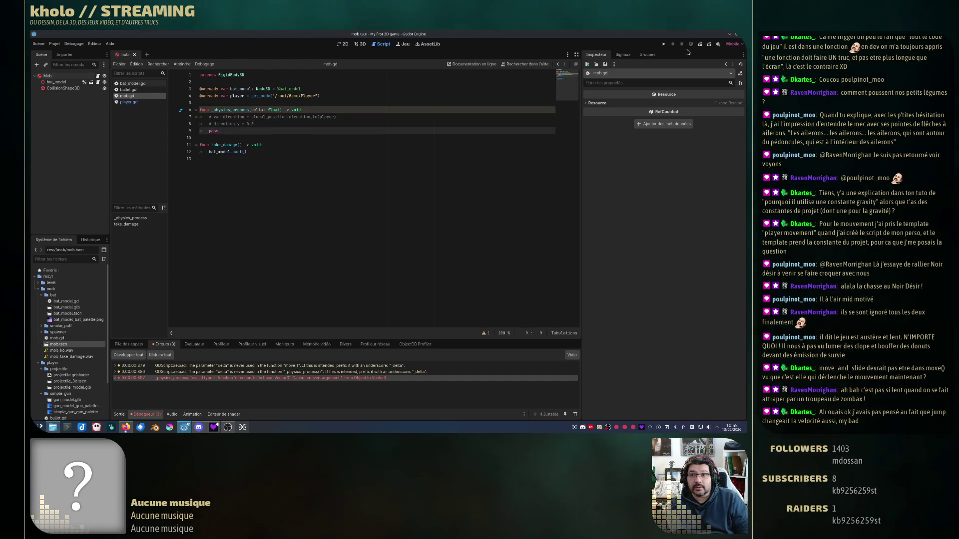
# - Run the game with F5, walk toward the bat, shoot it, and stop the run
pyautogui.press('F5')
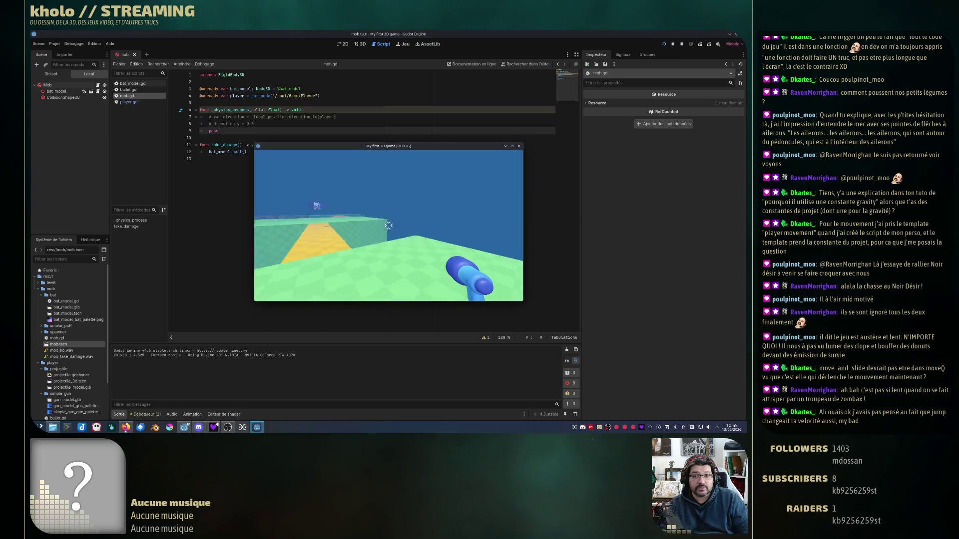
pyautogui.press('w')
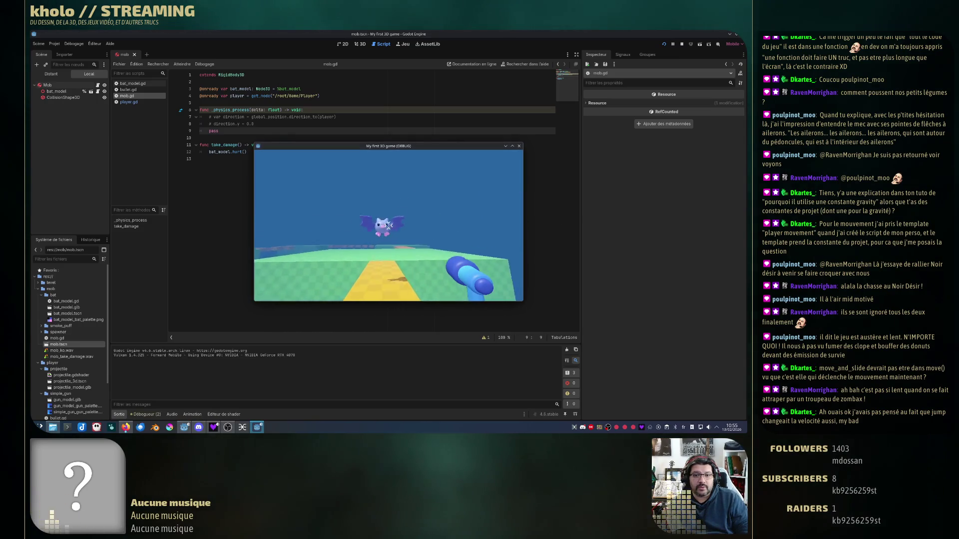
pyautogui.click(388, 226)
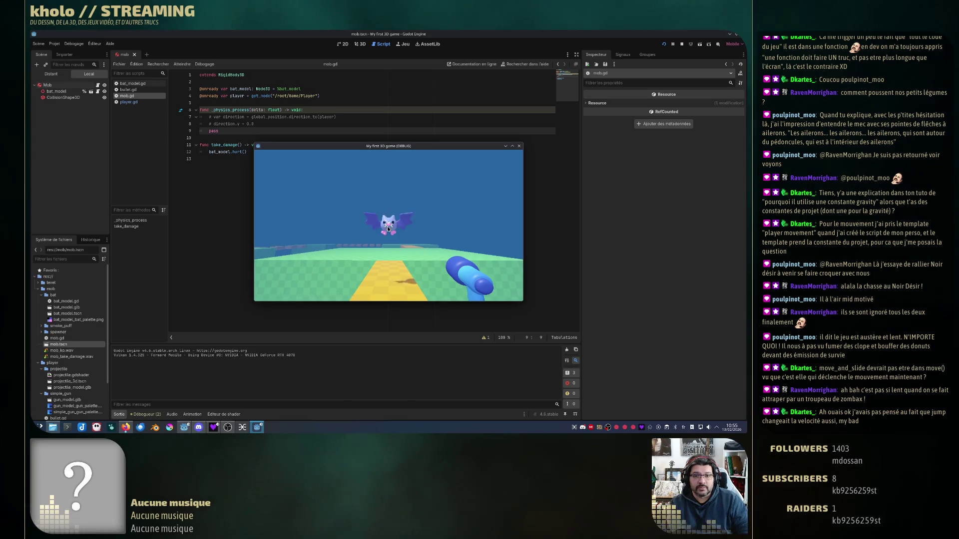
pyautogui.click(518, 146)
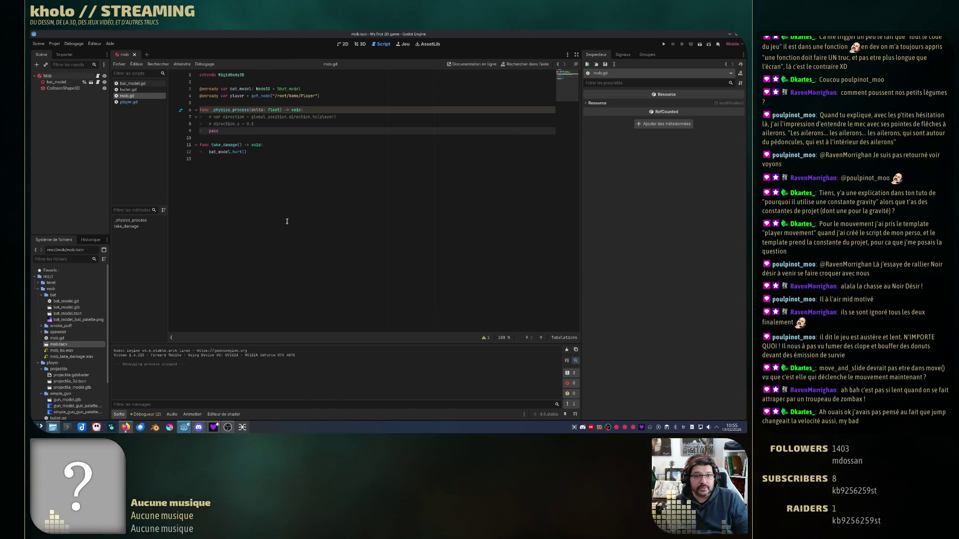
pyautogui.click(128, 102)
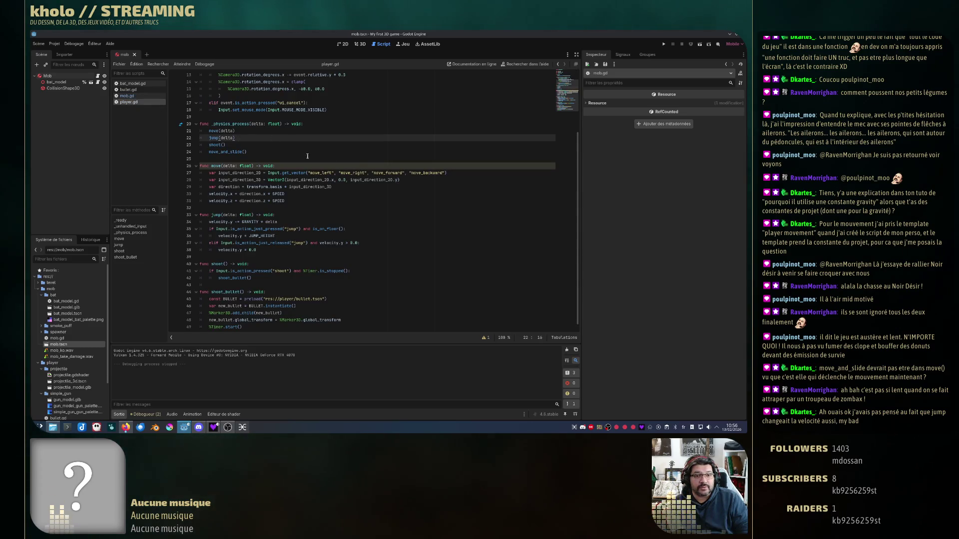
pyautogui.click(302, 229)
pyautogui.scroll(3, 248, 215)
pyautogui.click(248, 214)
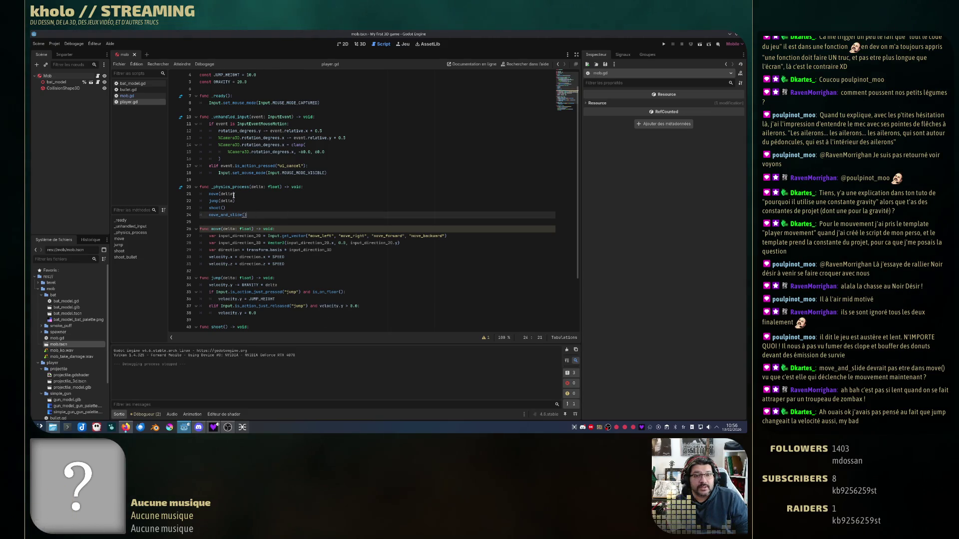
pyautogui.click(214, 194)
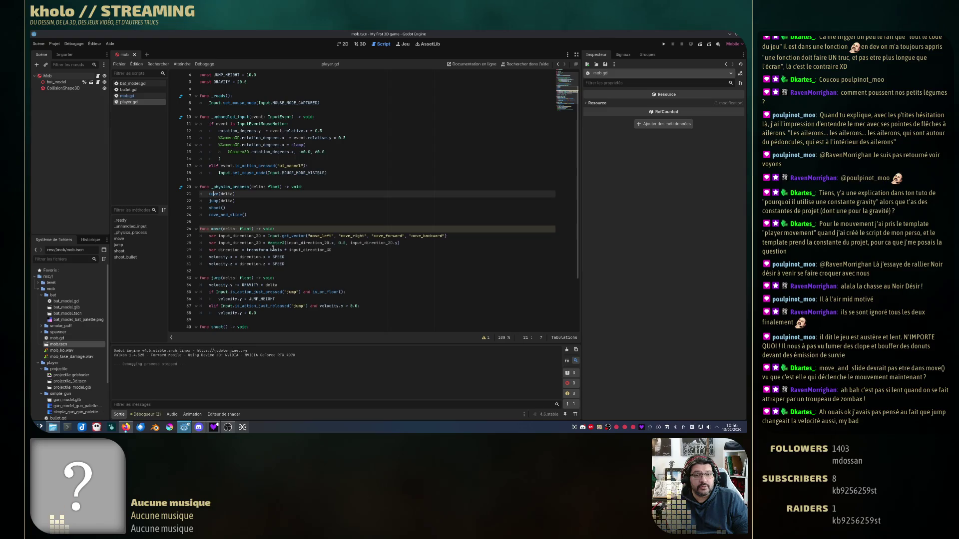
pyautogui.click(211, 201)
pyautogui.scroll(-1, 223, 195)
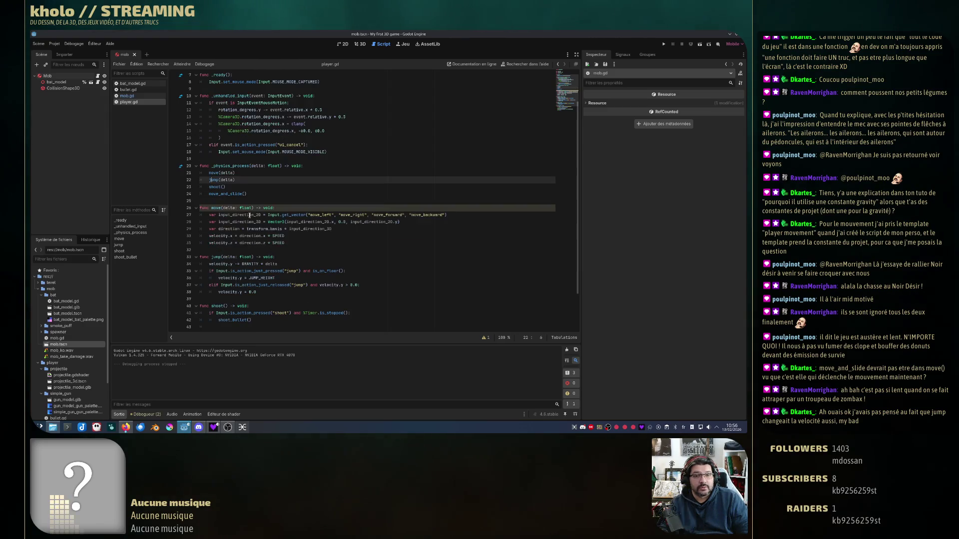
pyautogui.click(222, 188)
pyautogui.scroll(-2, 223, 190)
pyautogui.click(238, 145)
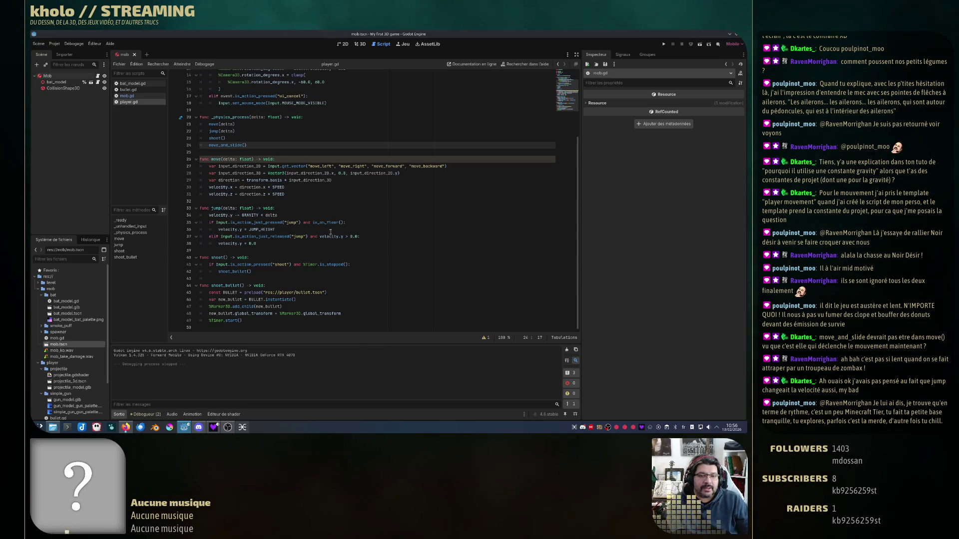
pyautogui.moveTo(283, 163)
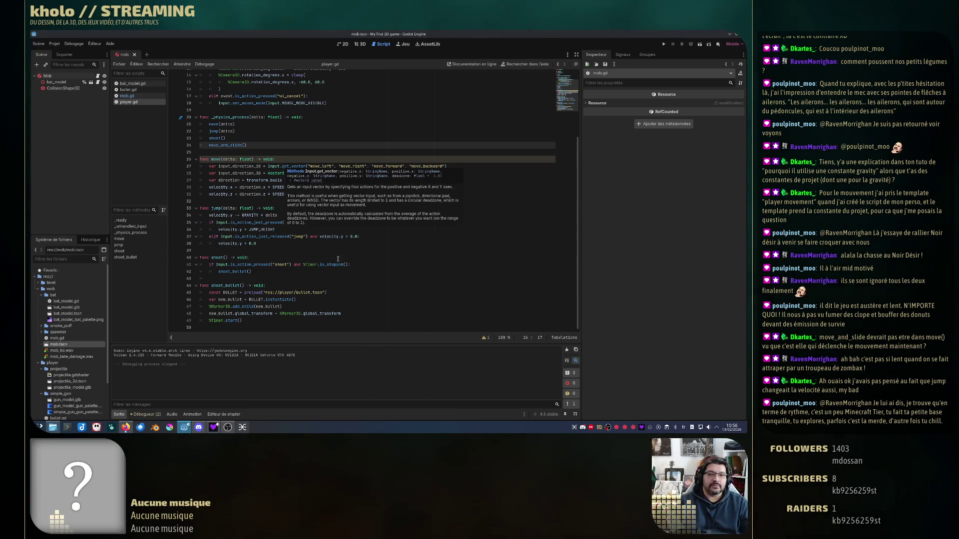
pyautogui.click(299, 193)
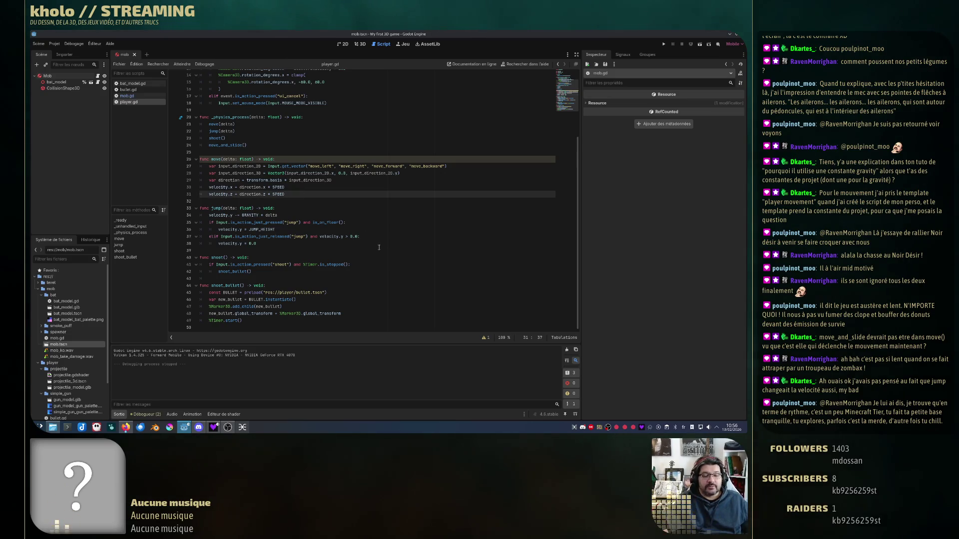
pyautogui.click(241, 248)
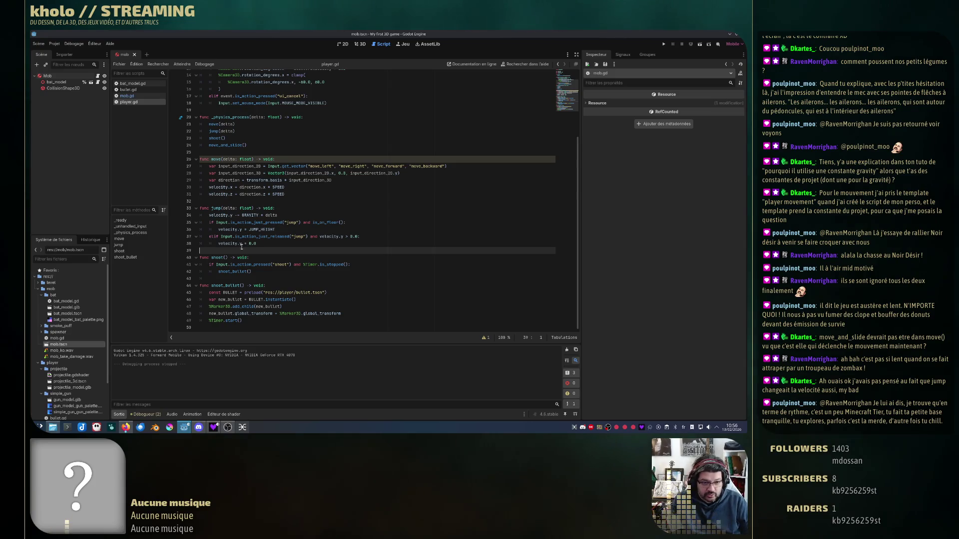
pyautogui.click(271, 202)
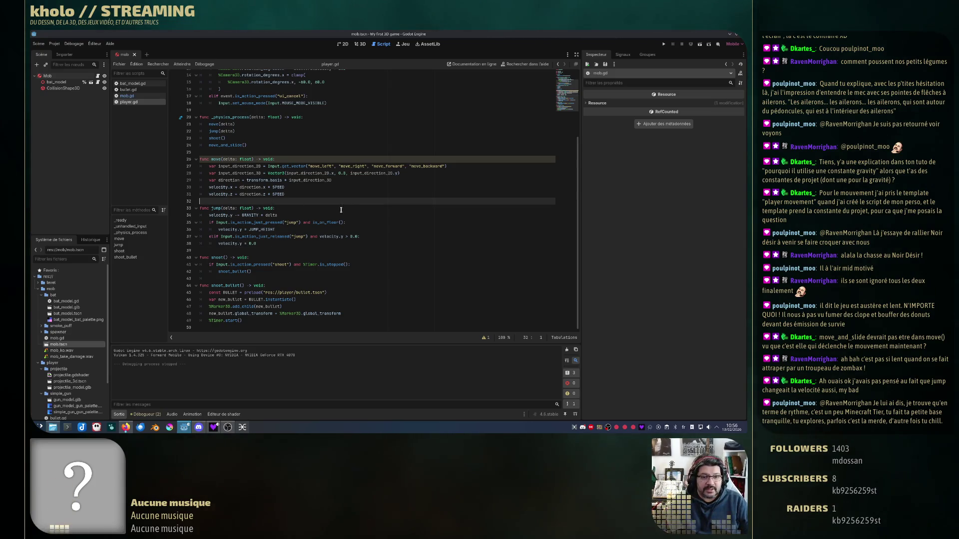
pyautogui.click(309, 243)
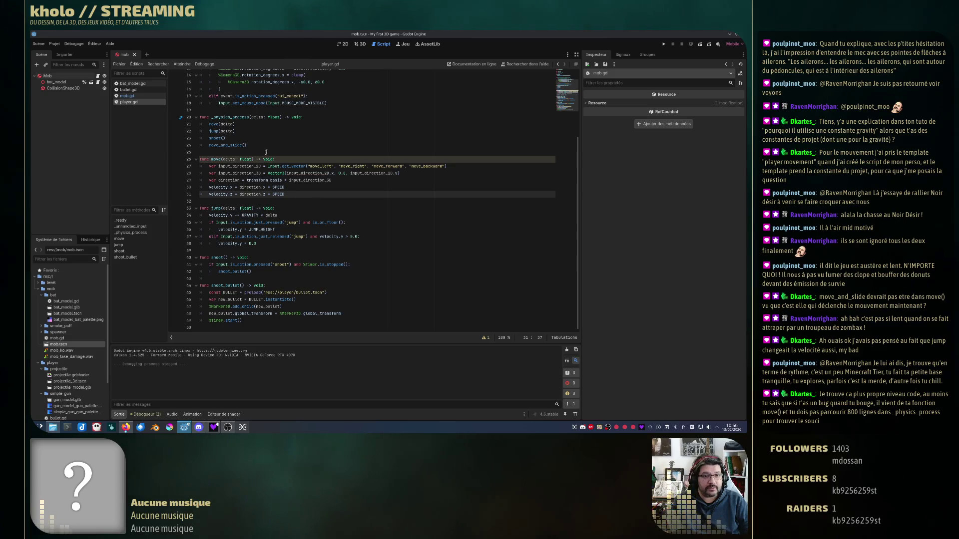
pyautogui.click(255, 129)
pyautogui.click(256, 125)
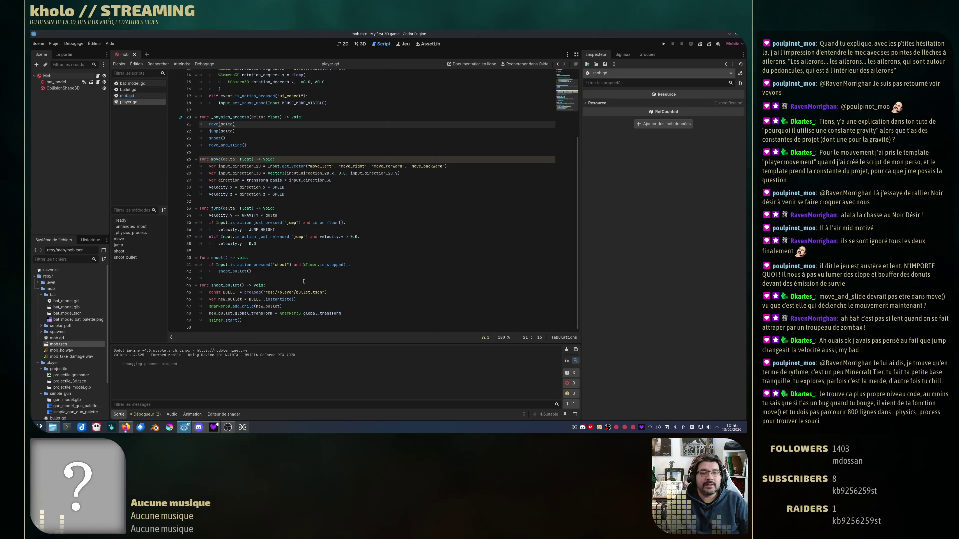
pyautogui.scroll(5, 259, 194)
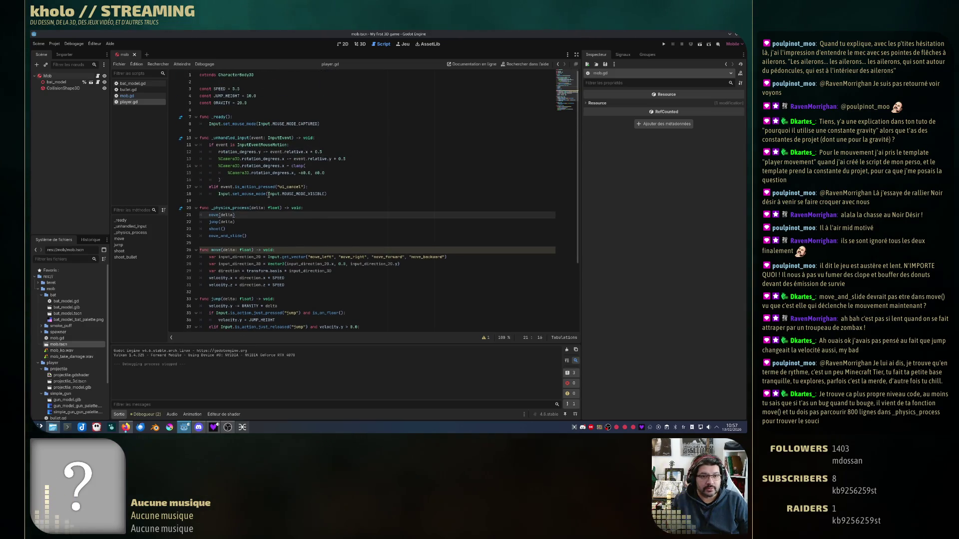
pyautogui.scroll(-4, 284, 216)
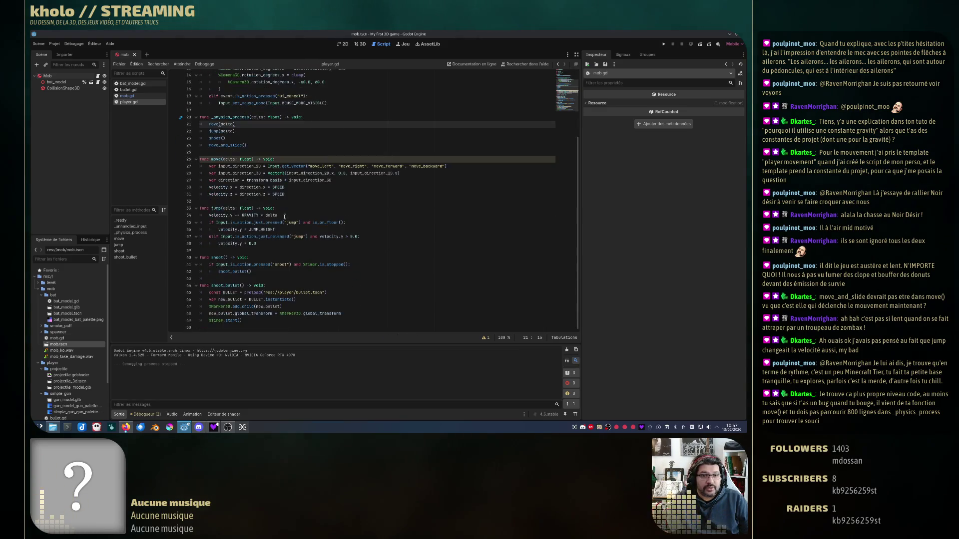
pyautogui.scroll(4, 285, 217)
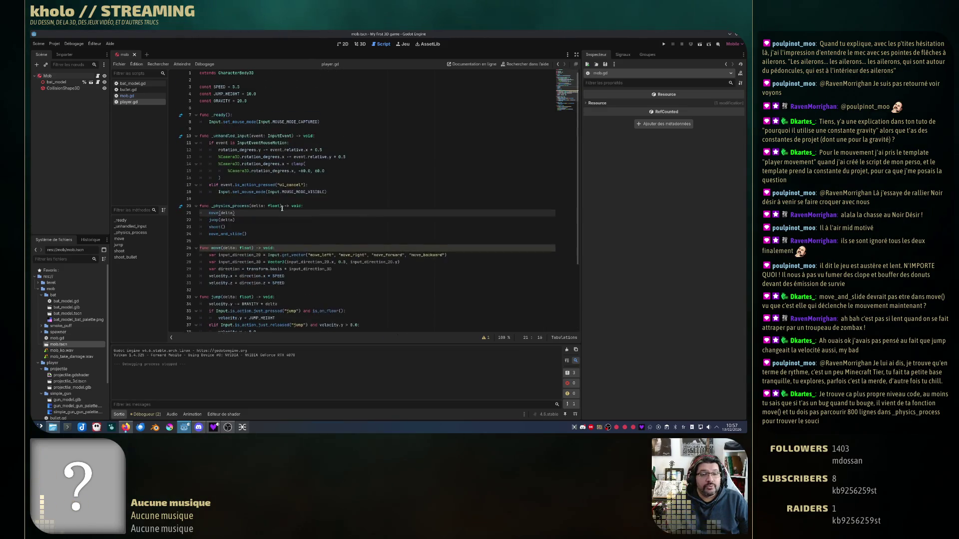
pyautogui.click(249, 239)
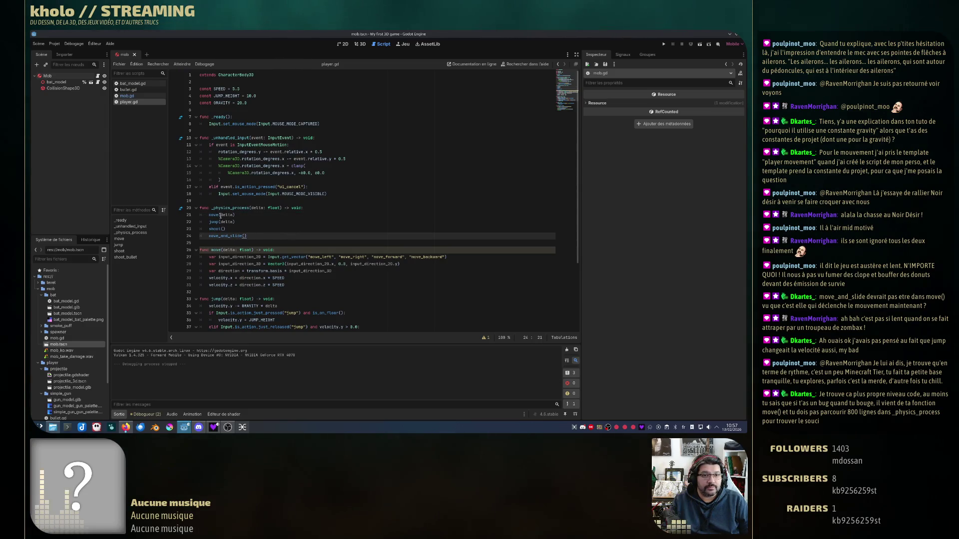
pyautogui.click(216, 249)
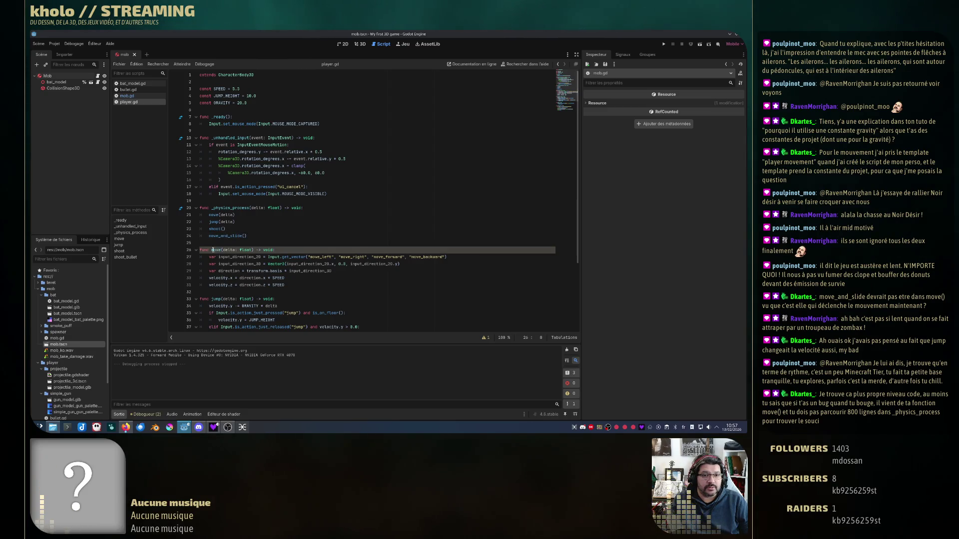
pyautogui.click(212, 208)
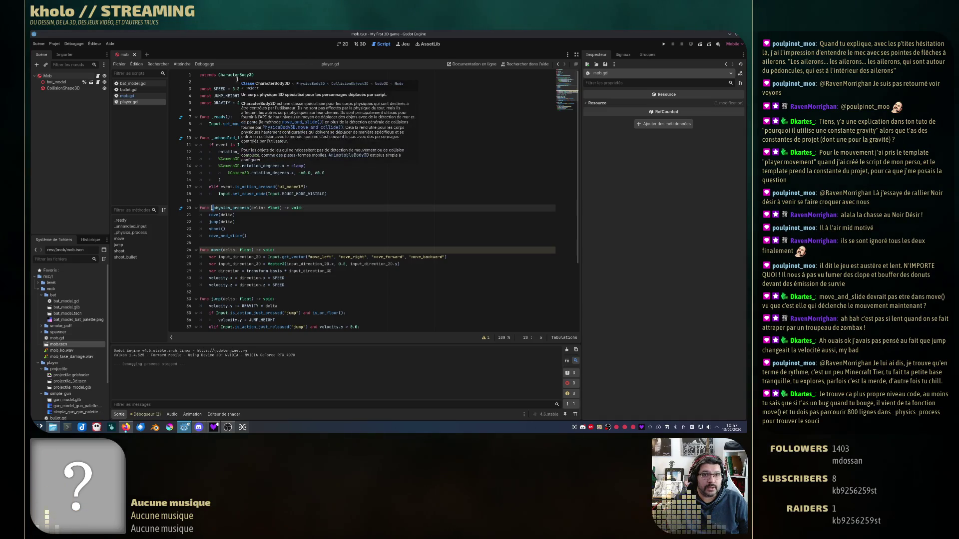
pyautogui.click(211, 249)
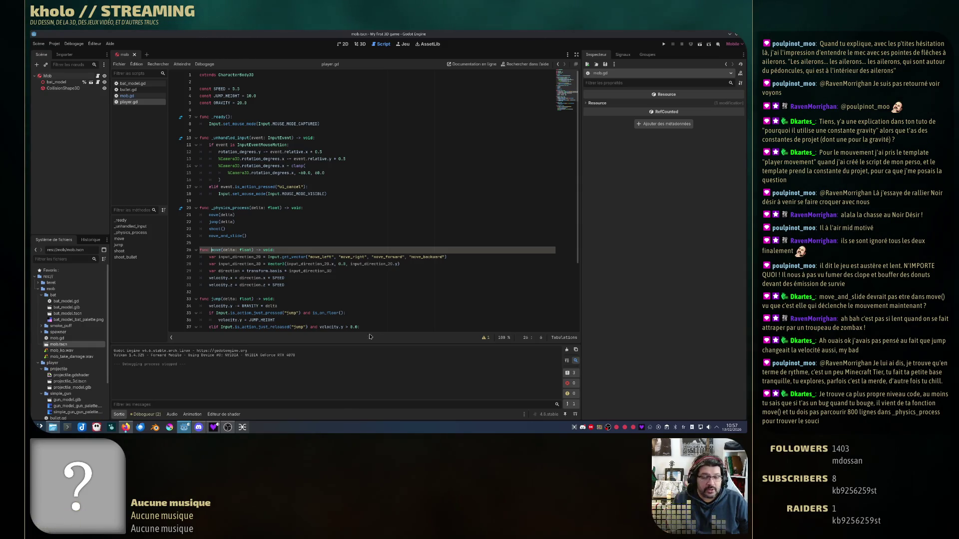
pyautogui.scroll(-3, 242, 89)
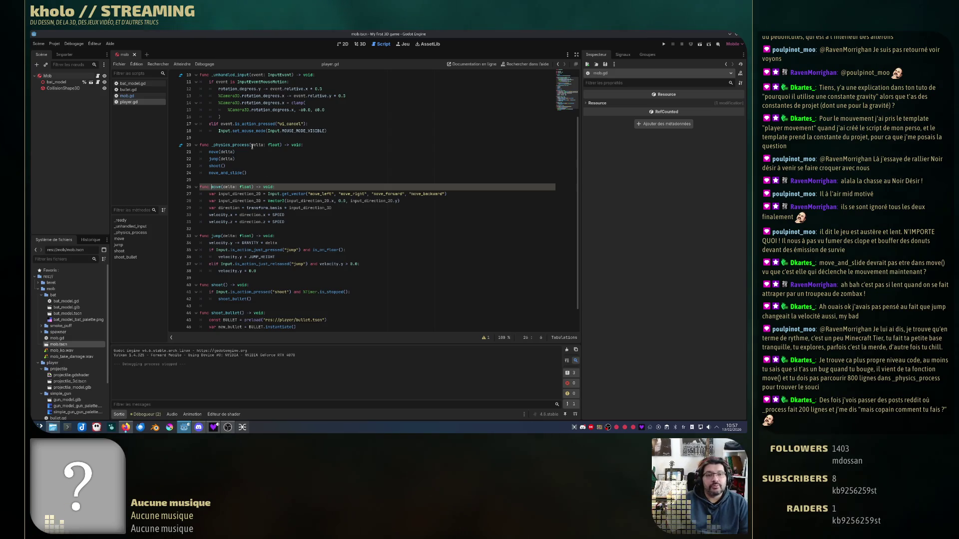
pyautogui.click(214, 152)
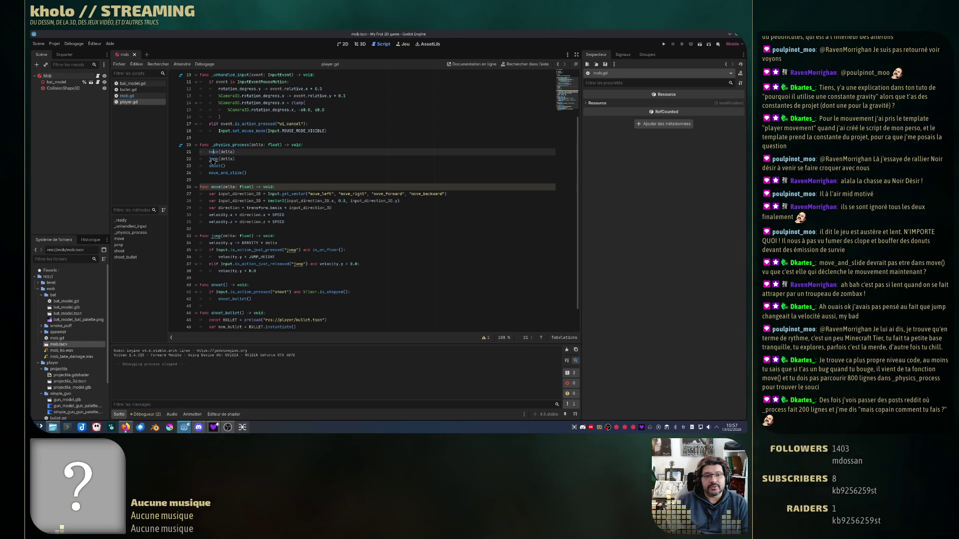
pyautogui.click(304, 145)
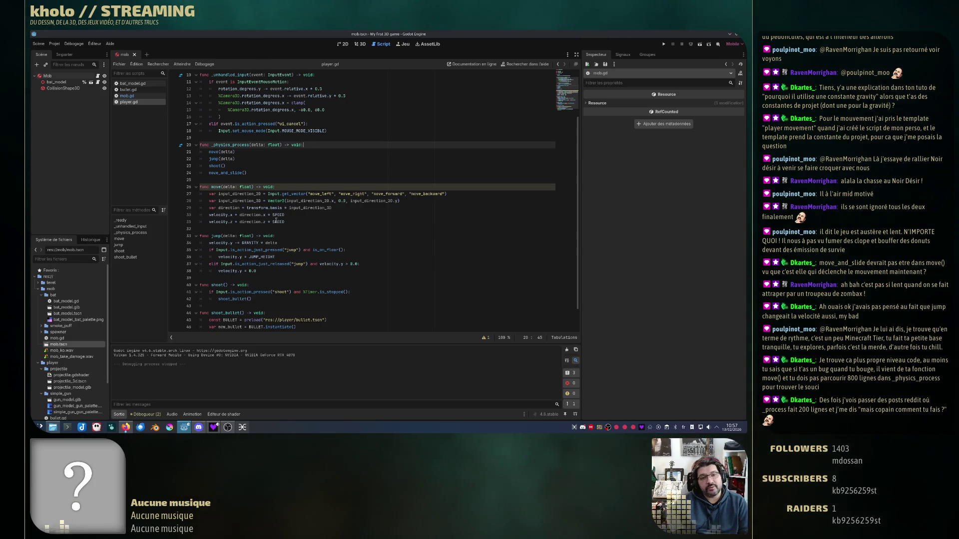
pyautogui.moveTo(278, 222)
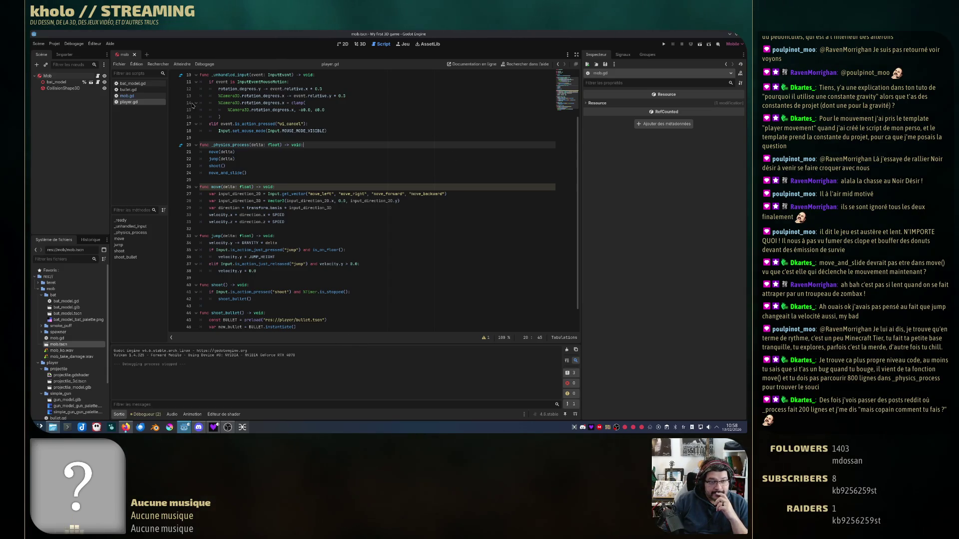
# - In mob.gd, uncomment the direction_to(player) and direction.y = 0.0 lines with Ctrl+K
pyautogui.click(132, 83)
pyautogui.click(127, 96)
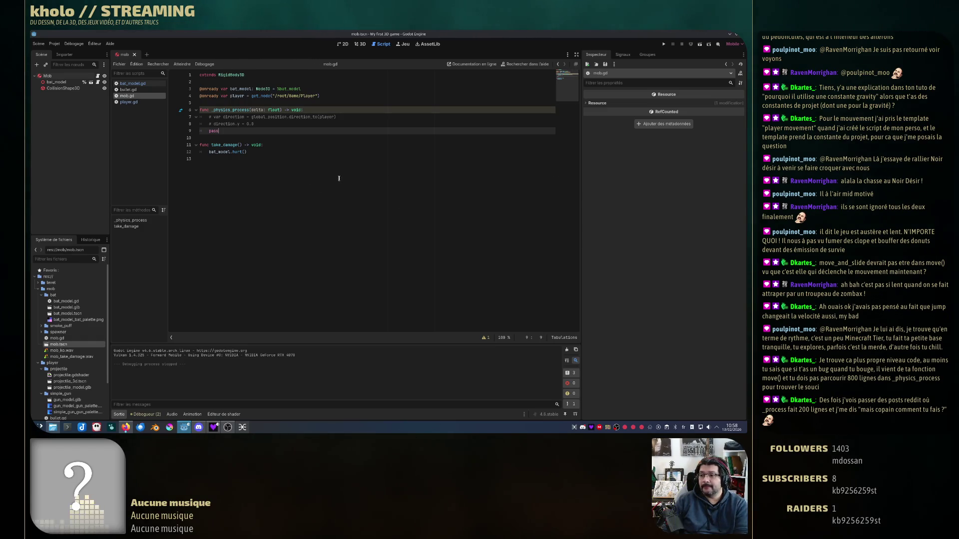
pyautogui.click(222, 118)
pyautogui.hotkey('ctrl', 'k')
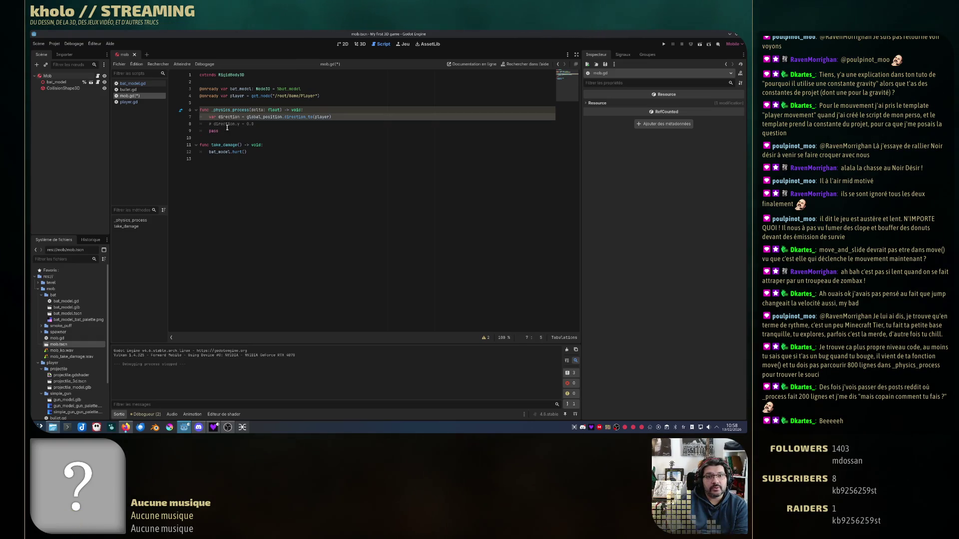
pyautogui.click(215, 124)
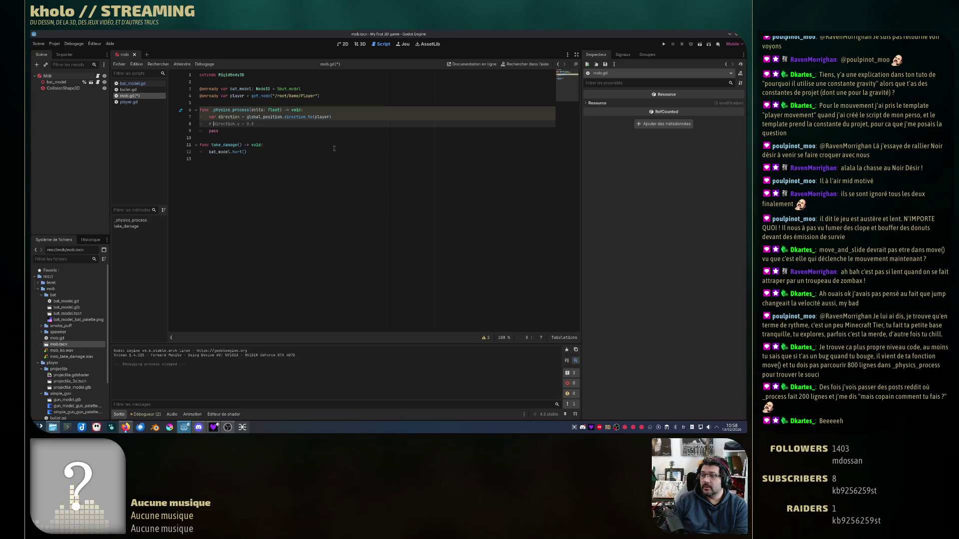
pyautogui.hotkey('ctrl', 'k')
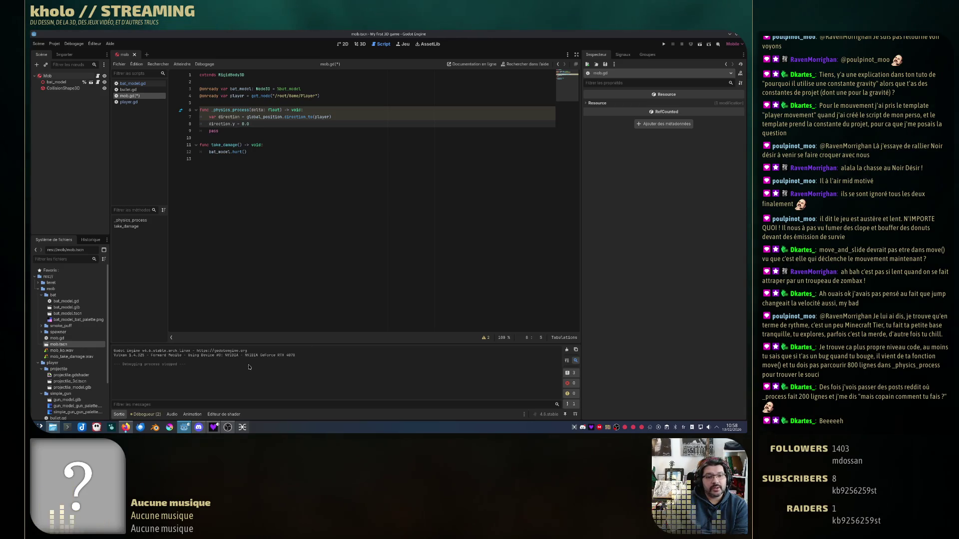
# - Save and run the game with F5, stop it, and view the resulting error list
pyautogui.click(145, 414)
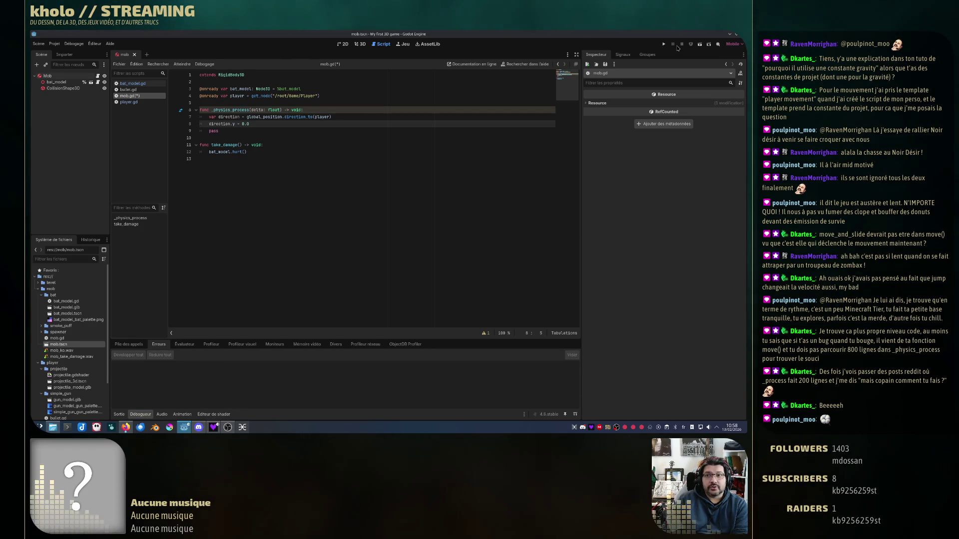
pyautogui.press('F5')
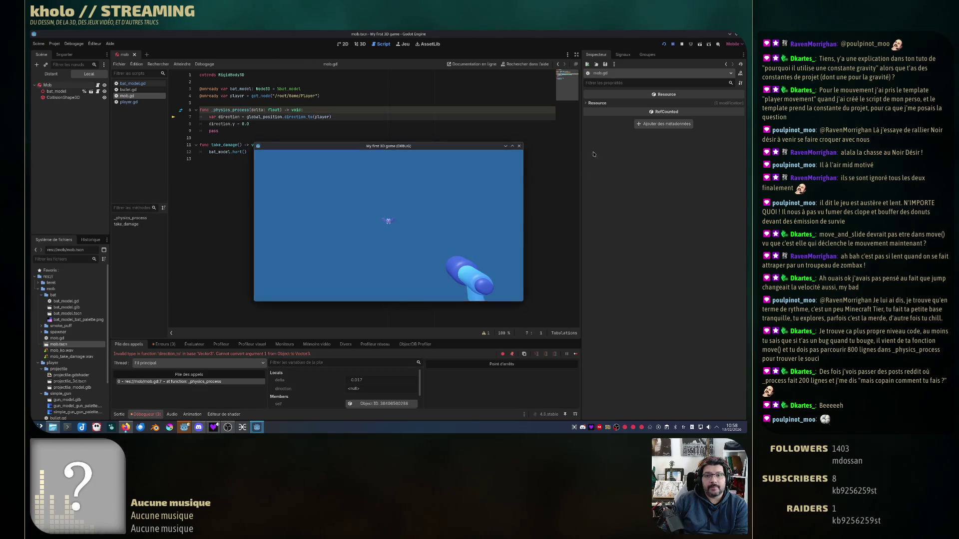
pyautogui.click(686, 44)
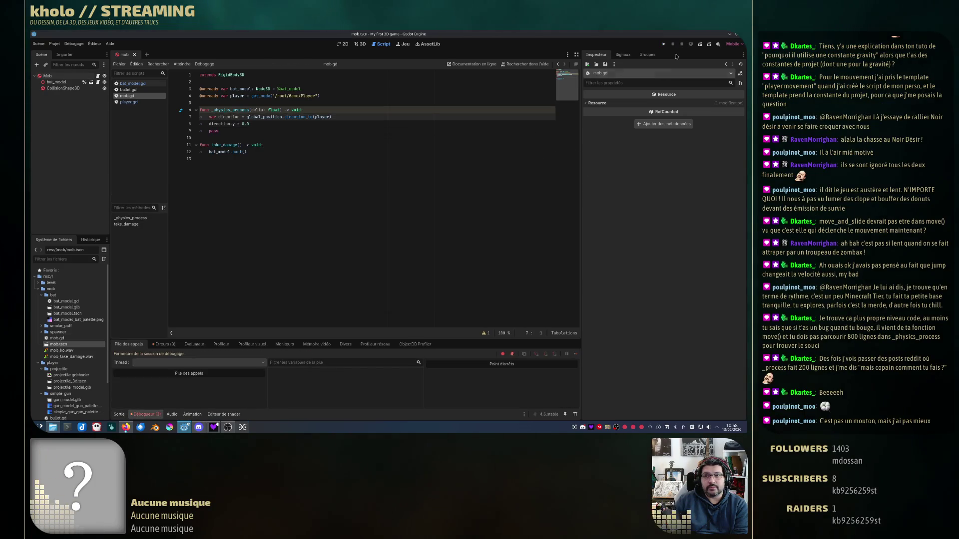
pyautogui.click(165, 344)
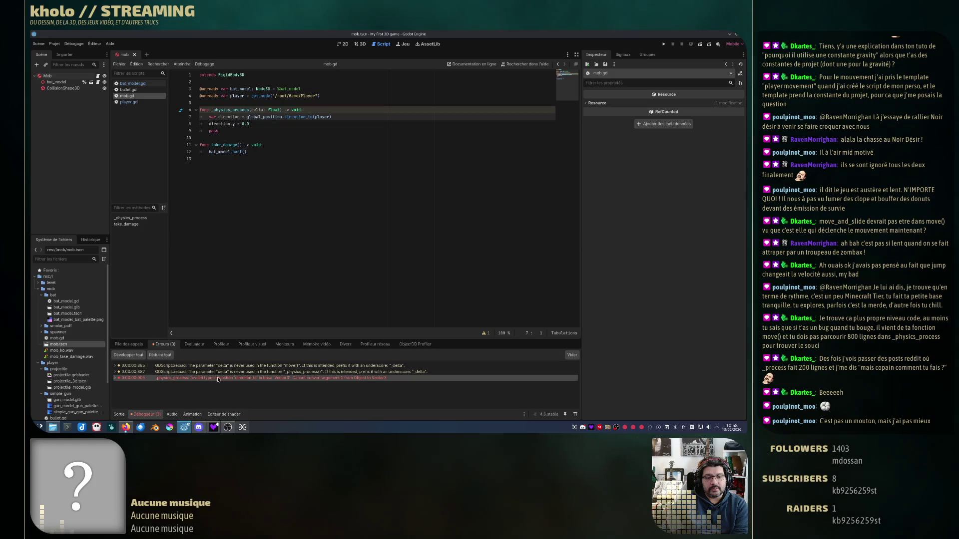
# - Inspect the direction_to error on line 7 and change its argument to player.global_position
pyautogui.click(320, 116)
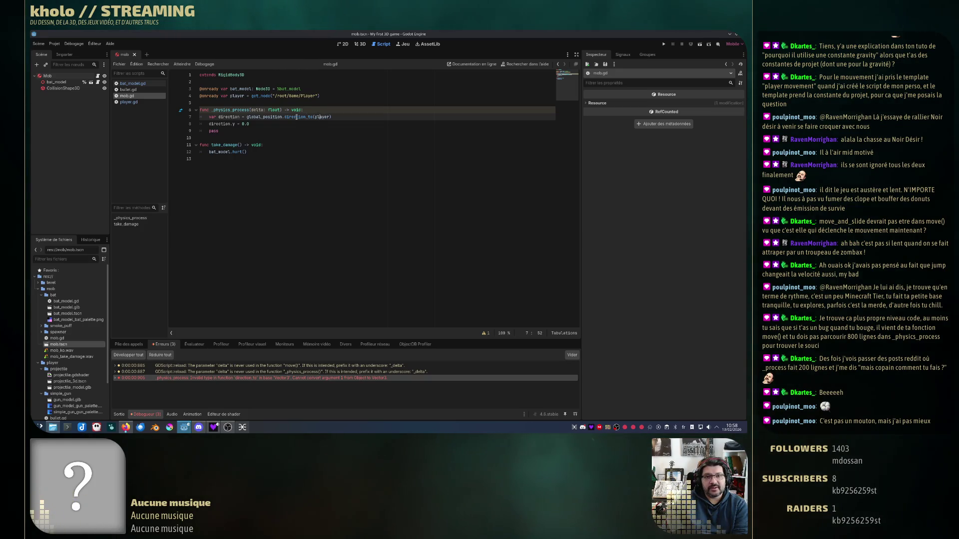
pyautogui.doubleClick(298, 117)
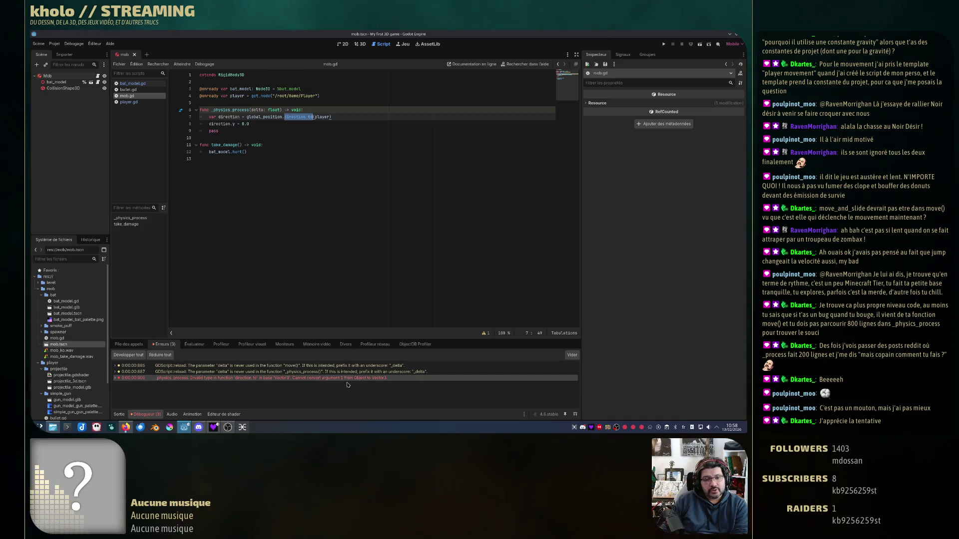
pyautogui.moveTo(349, 382)
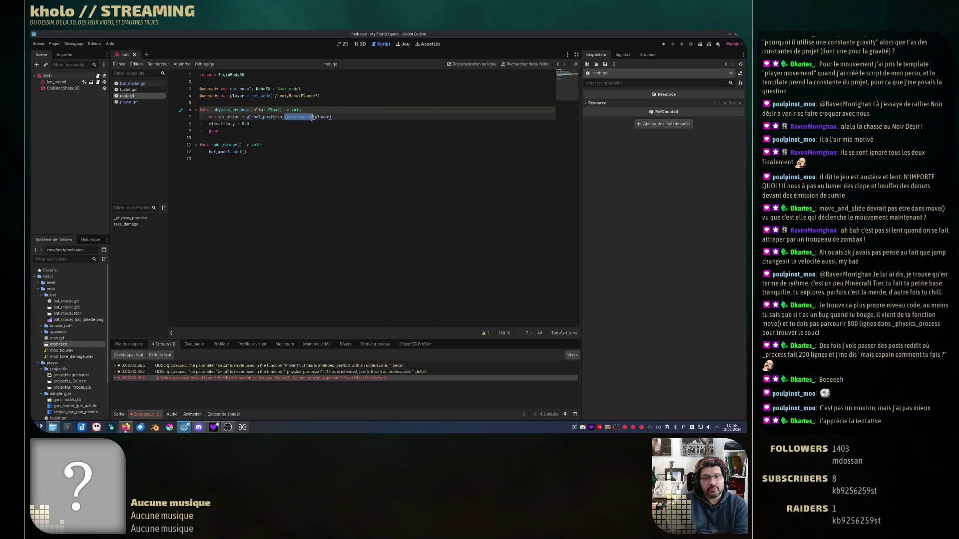
pyautogui.click(362, 381)
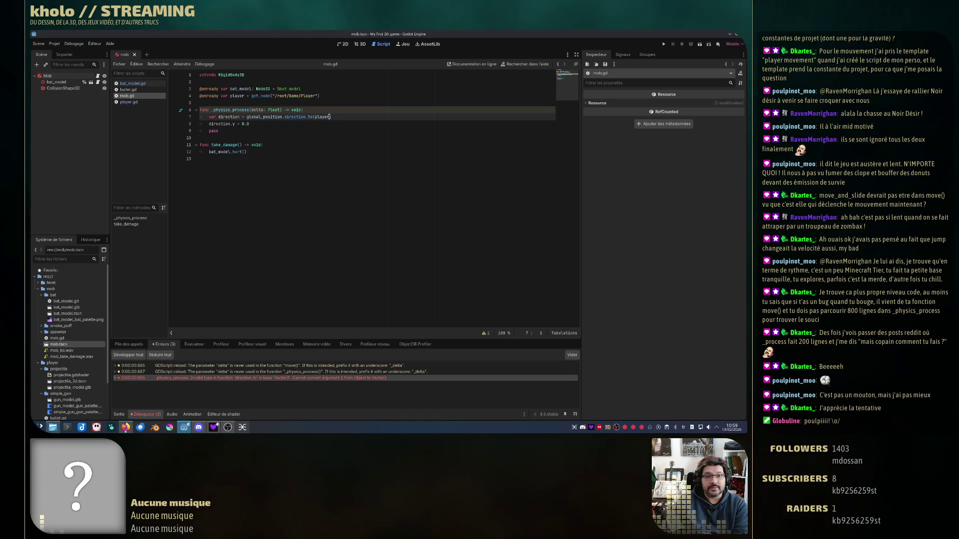
pyautogui.doubleClick(323, 116)
pyautogui.click(330, 116)
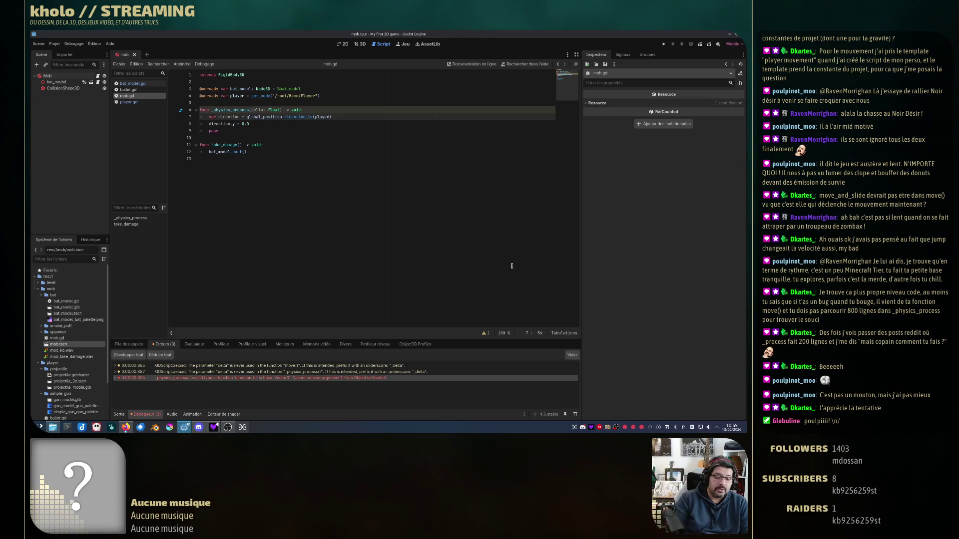
pyautogui.write('.global_')
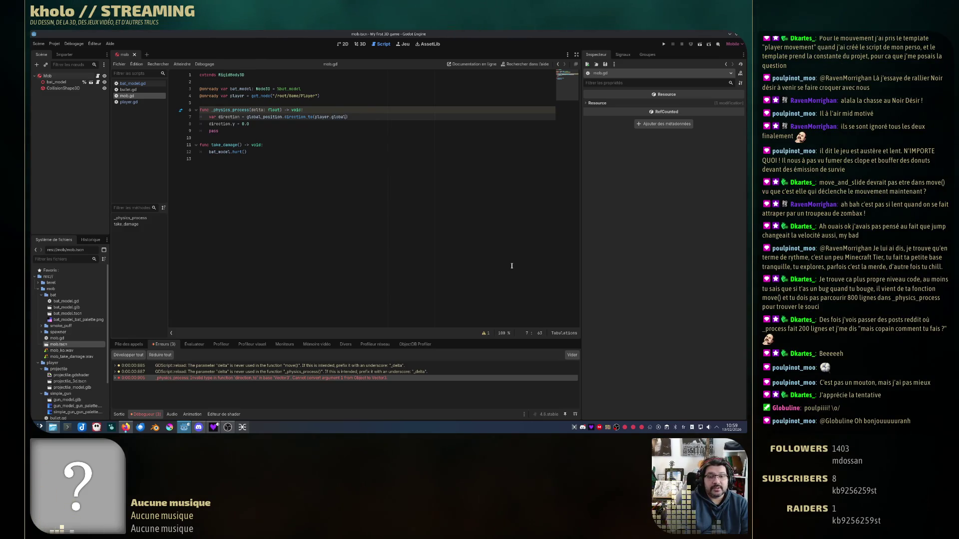
pyautogui.write('position')
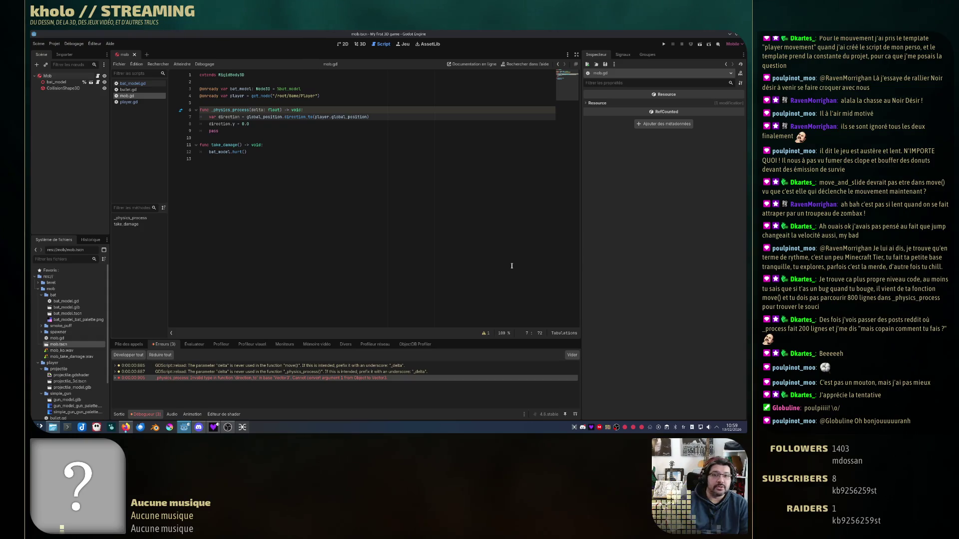
# - Check the global_position documentation tooltip on mob.gd's direction line
pyautogui.doubleClick(263, 117)
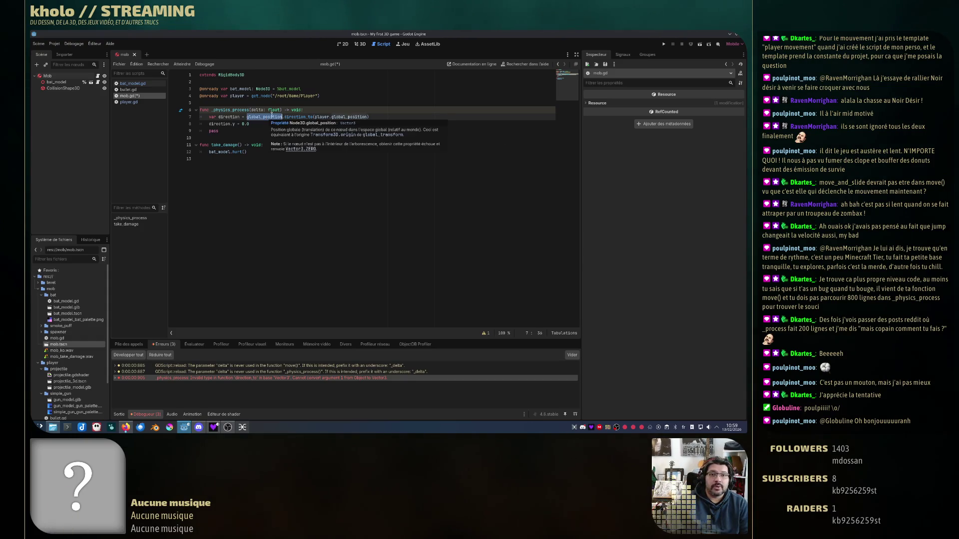
pyautogui.click(291, 159)
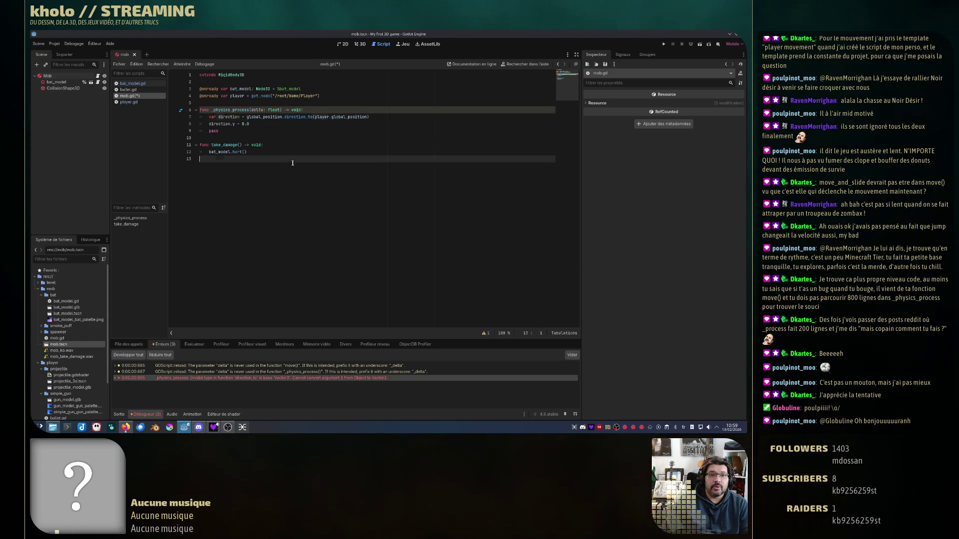
pyautogui.click(283, 118)
pyautogui.doubleClick(262, 117)
pyautogui.moveTo(261, 118)
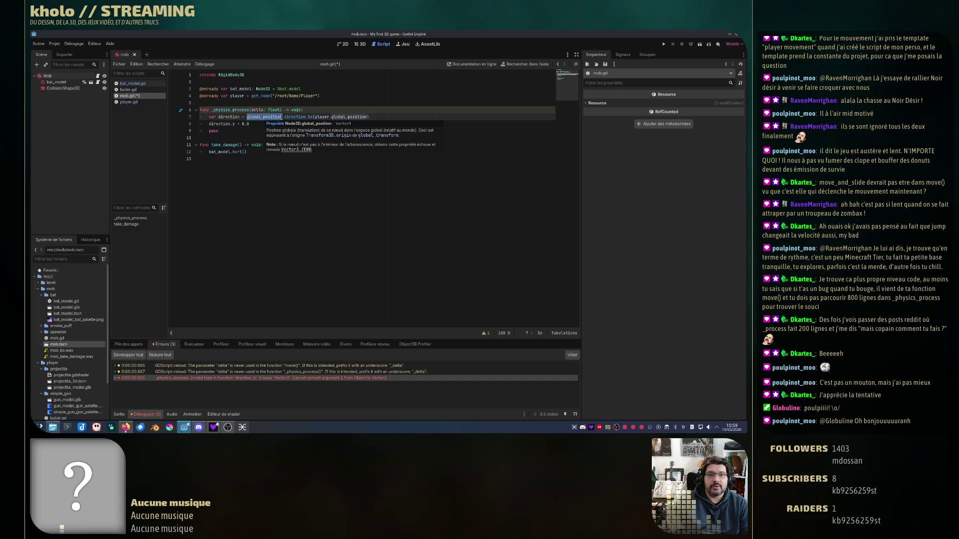
pyautogui.click(292, 116)
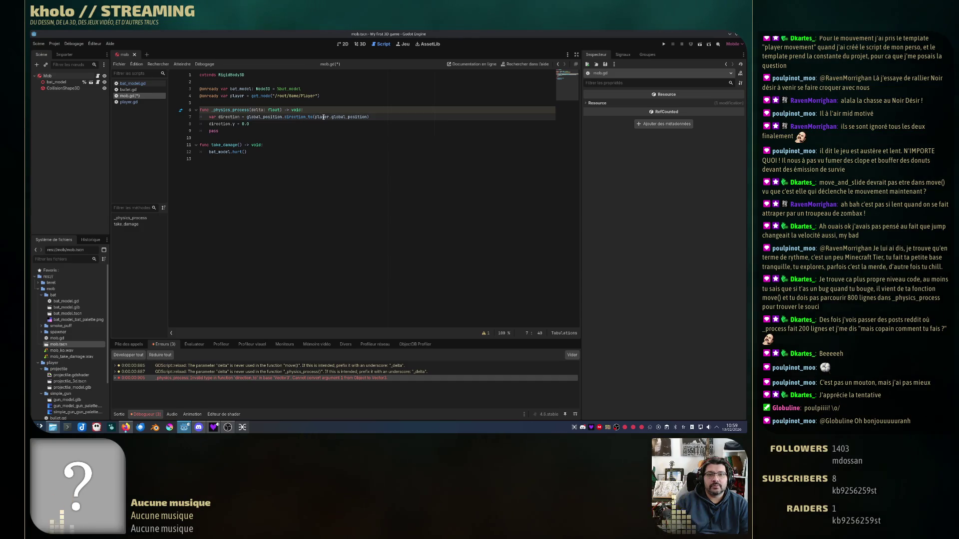
pyautogui.doubleClick(346, 117)
pyautogui.click(318, 117)
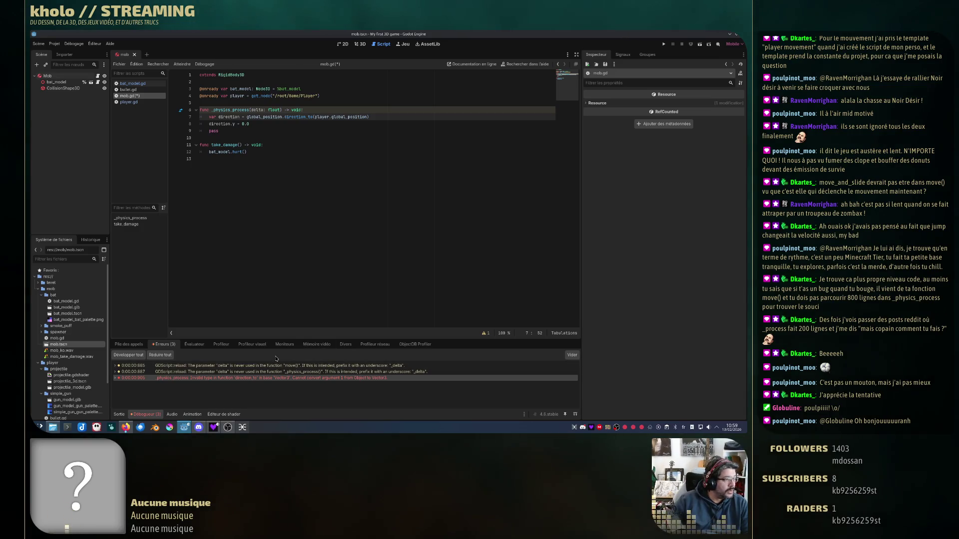
# - Delete the pass line, save mob.gd, and stop the running game
pyautogui.click(252, 131)
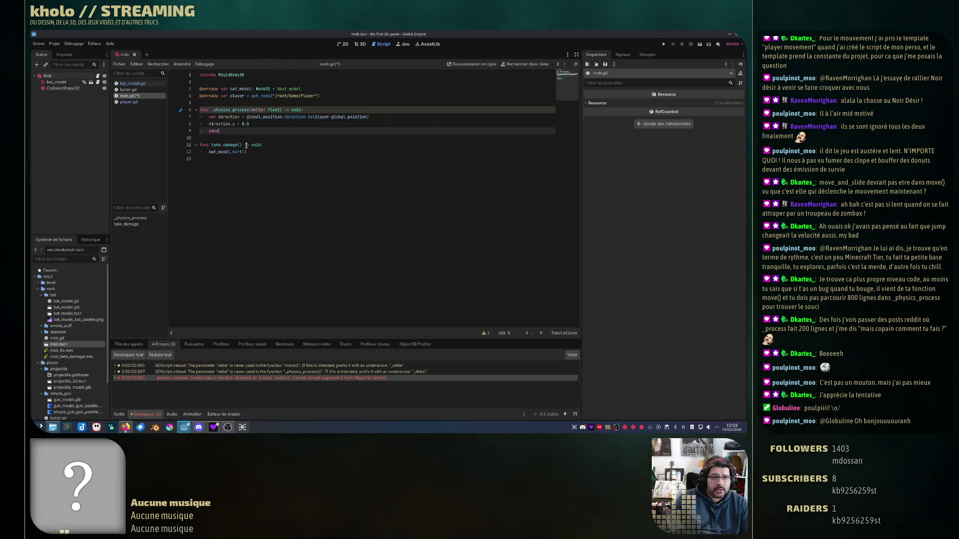
pyautogui.press('BackSpace')
pyautogui.press('BackSpace')
pyautogui.press('BackSpace')
pyautogui.hotkey('ctrl', 's')
pyautogui.press('F8')
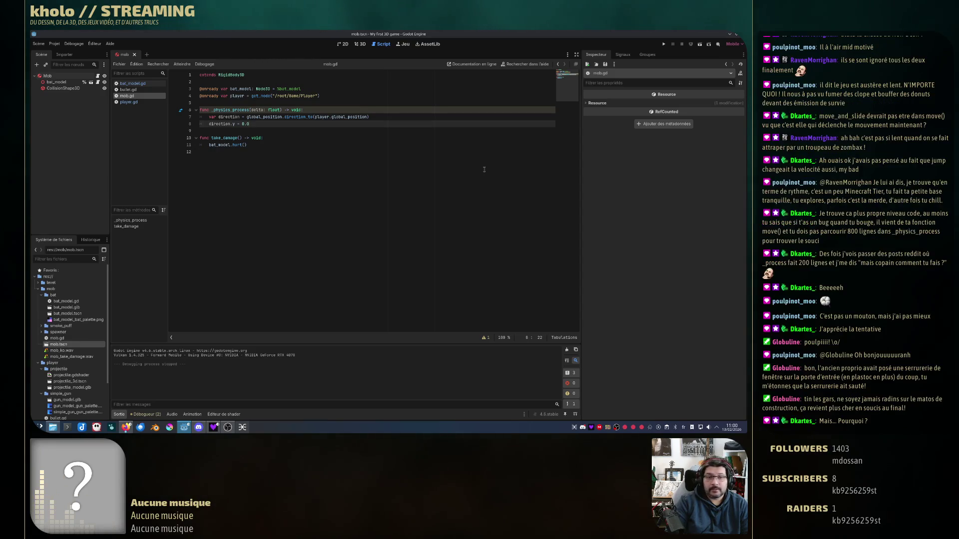
# - Add the line 'linear_velocity = direction * speed' after direction.y = 0.0 in _physics_process
pyautogui.press('Return')
pyautogui.write('linear_ve')
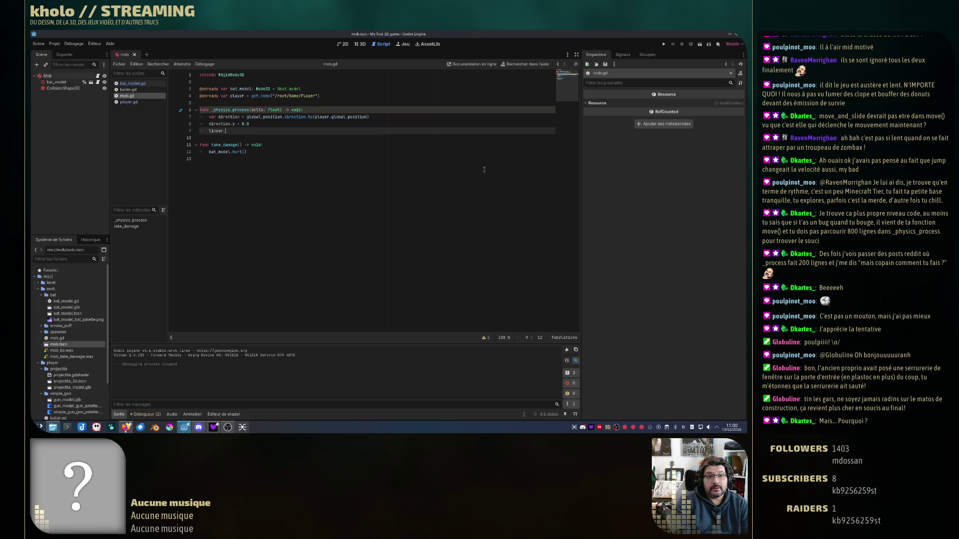
pyautogui.press('Return')
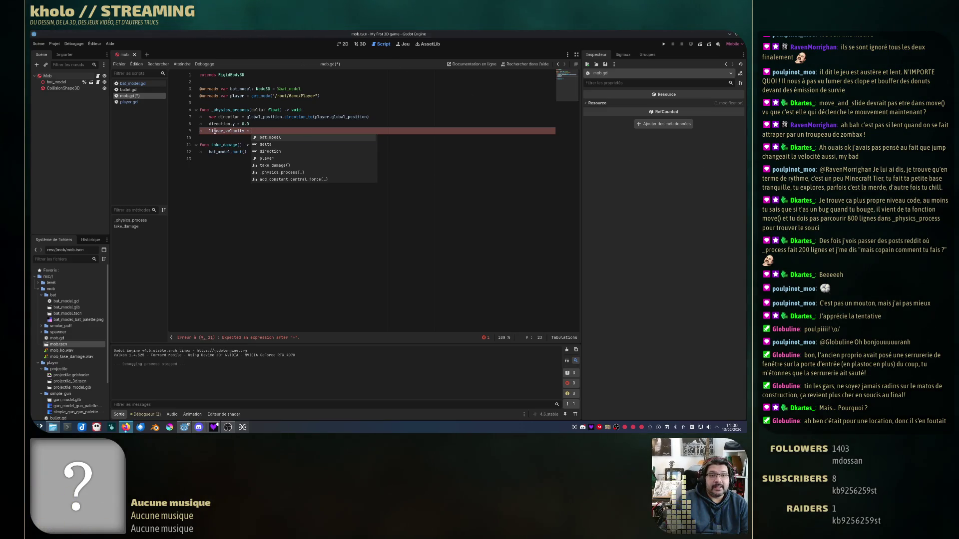
pyautogui.press('Escape')
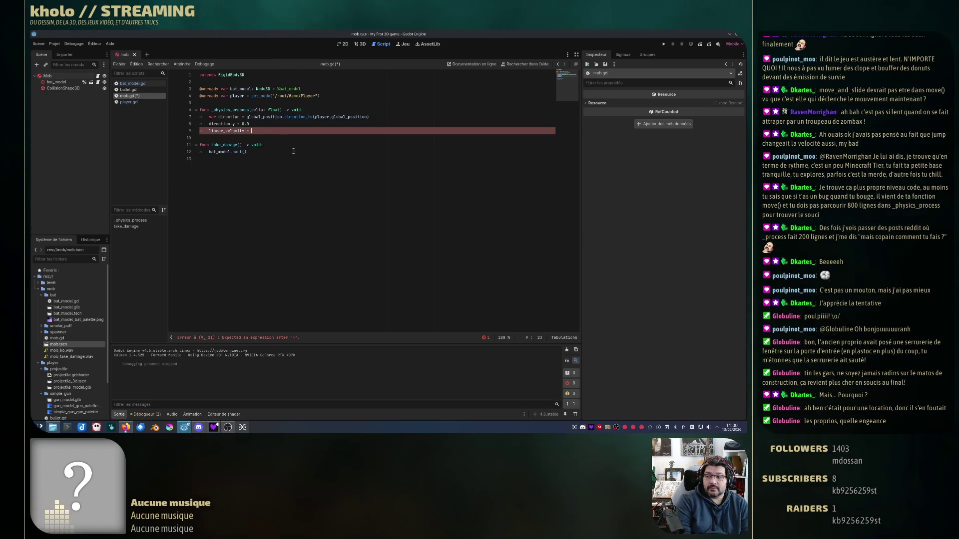
pyautogui.write('diret')
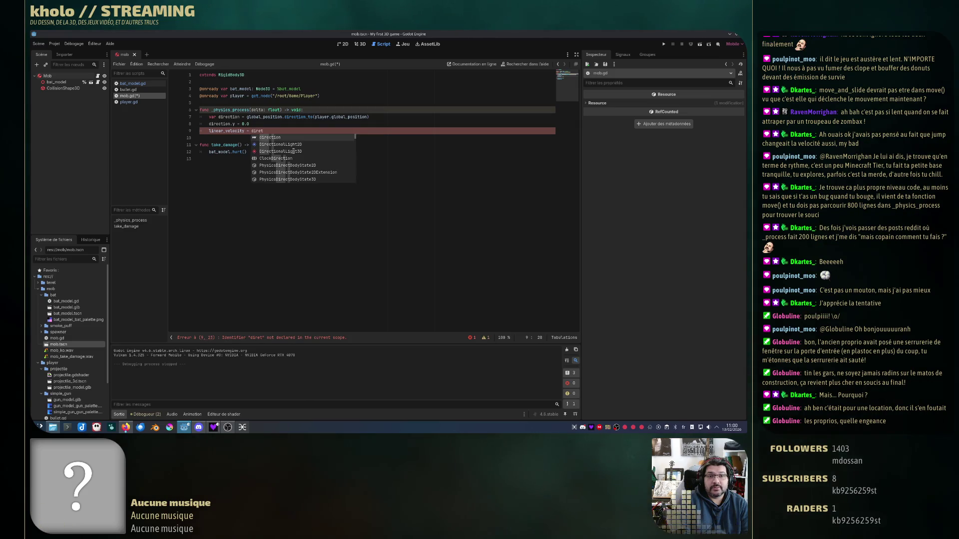
pyautogui.press('BackSpace')
pyautogui.write('ction')
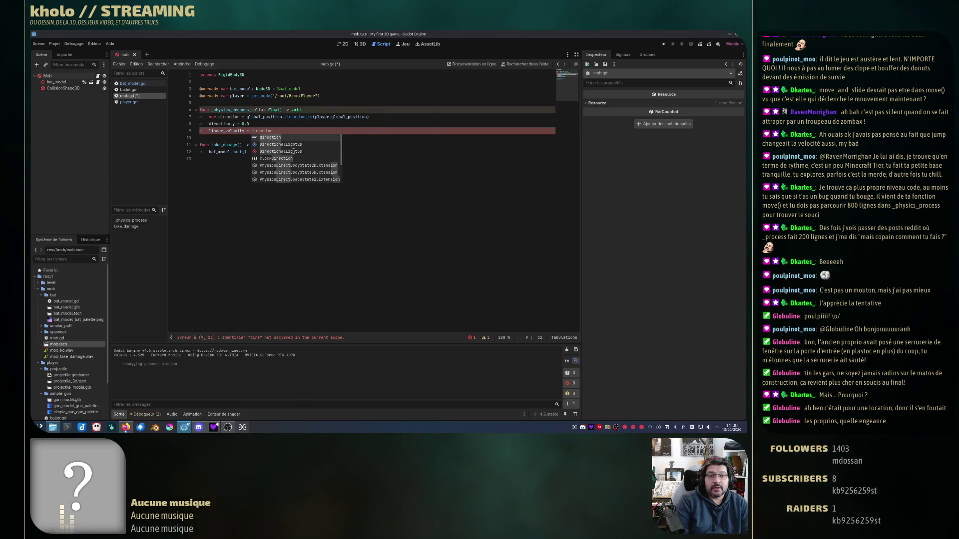
pyautogui.write(' * ')
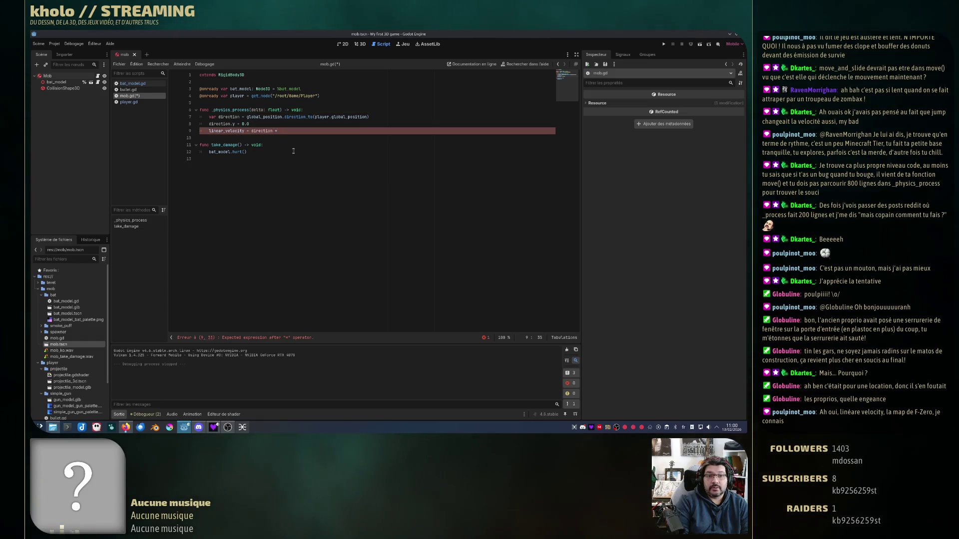
pyautogui.write('speed')
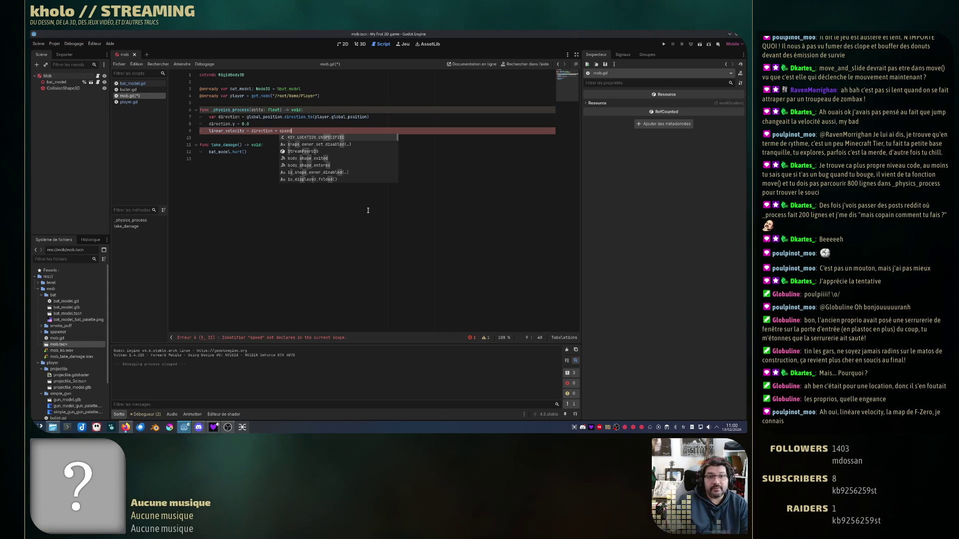
pyautogui.click(295, 158)
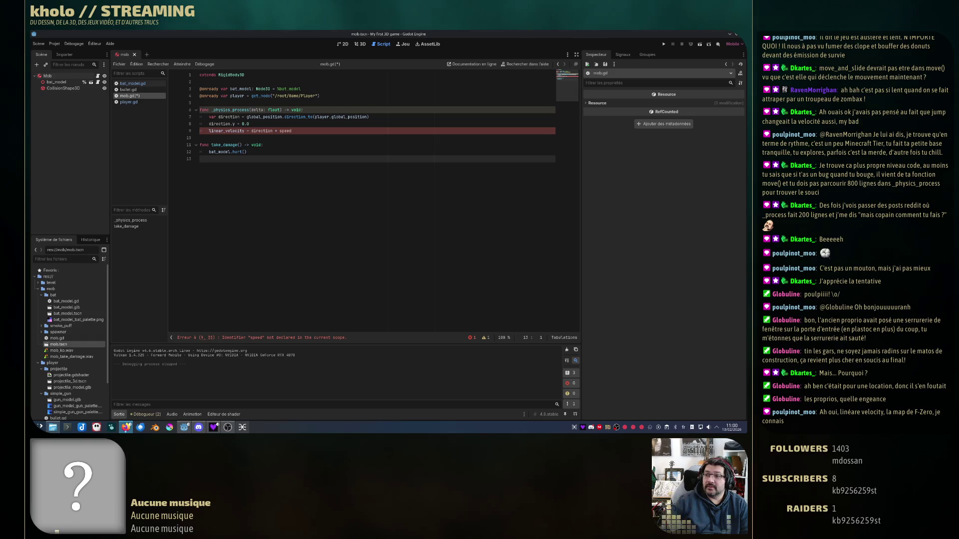
# - Start a 'var speed' declaration below the extends RigidBody3D line
pyautogui.click(271, 77)
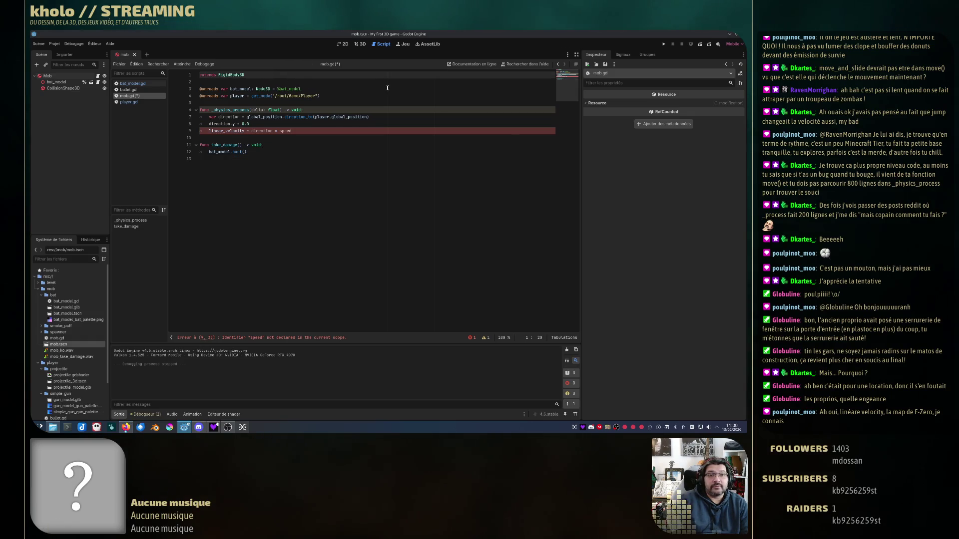
pyautogui.press('Return')
pyautogui.press('Return')
pyautogui.write('var speed = 3.0')
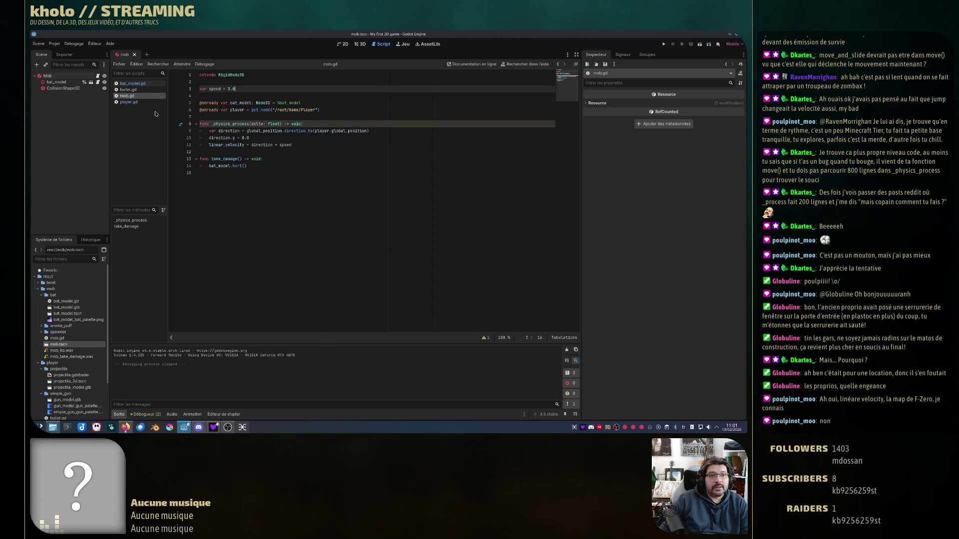
pyautogui.click(59, 76)
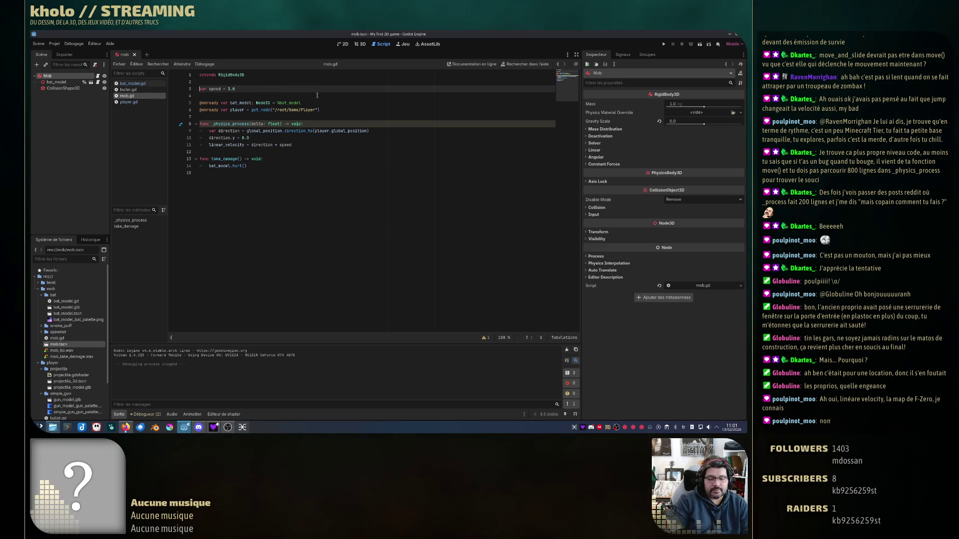
pyautogui.write('@')
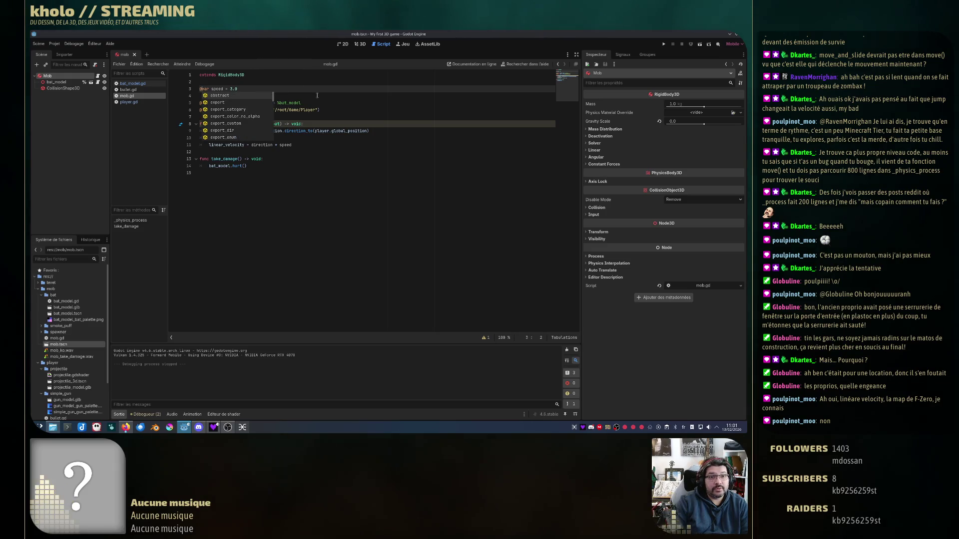
pyautogui.press('Down')
pyautogui.press('Return')
pyautogui.hotkey('ctrl', 's')
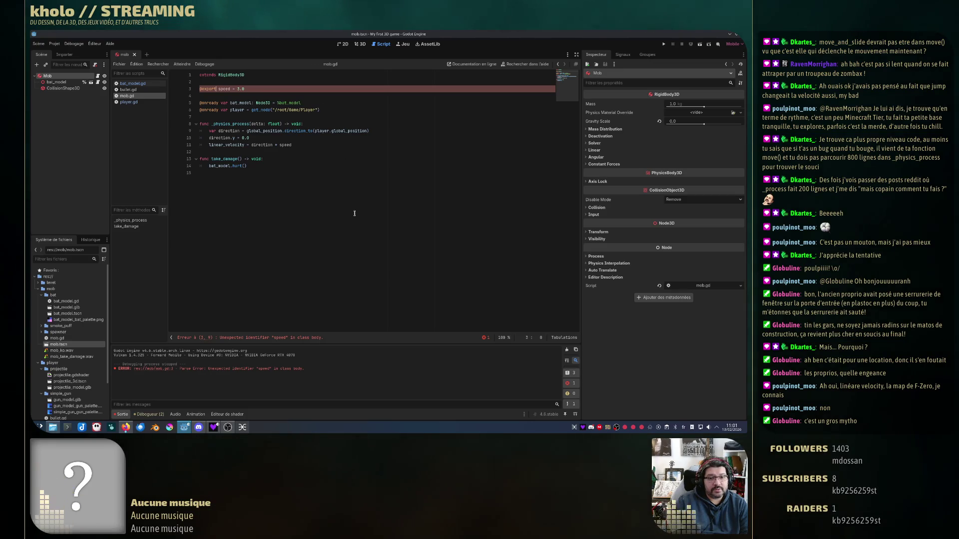
pyautogui.click(322, 195)
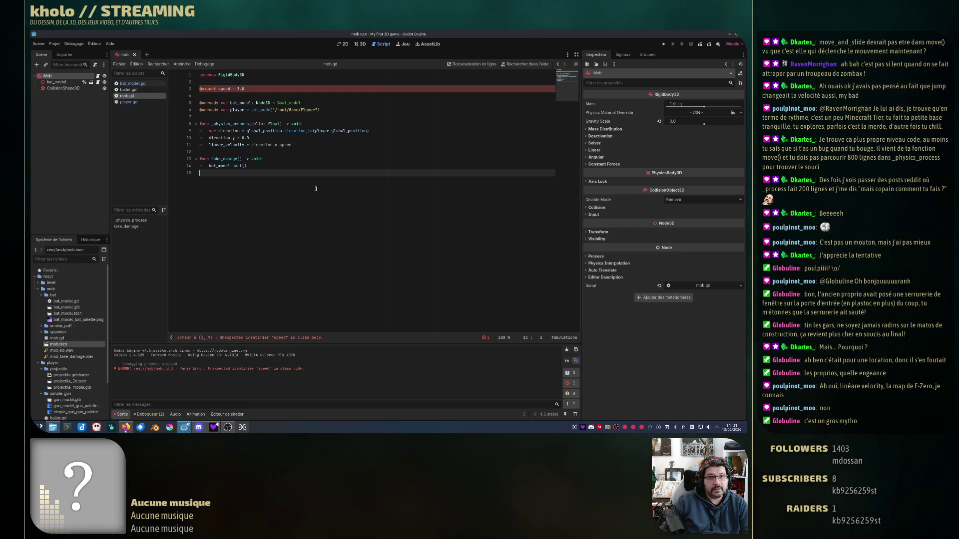
pyautogui.click(219, 88)
pyautogui.write('var')
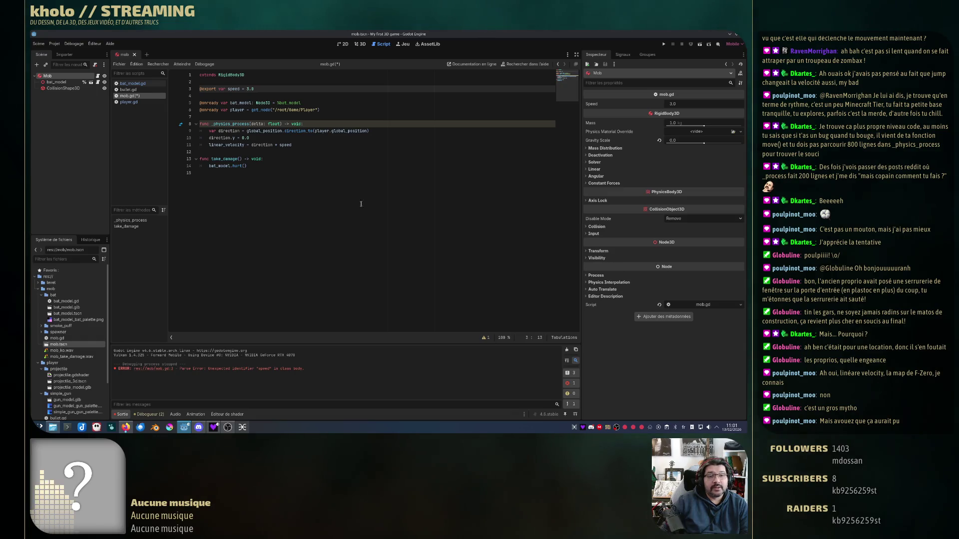
pyautogui.doubleClick(212, 88)
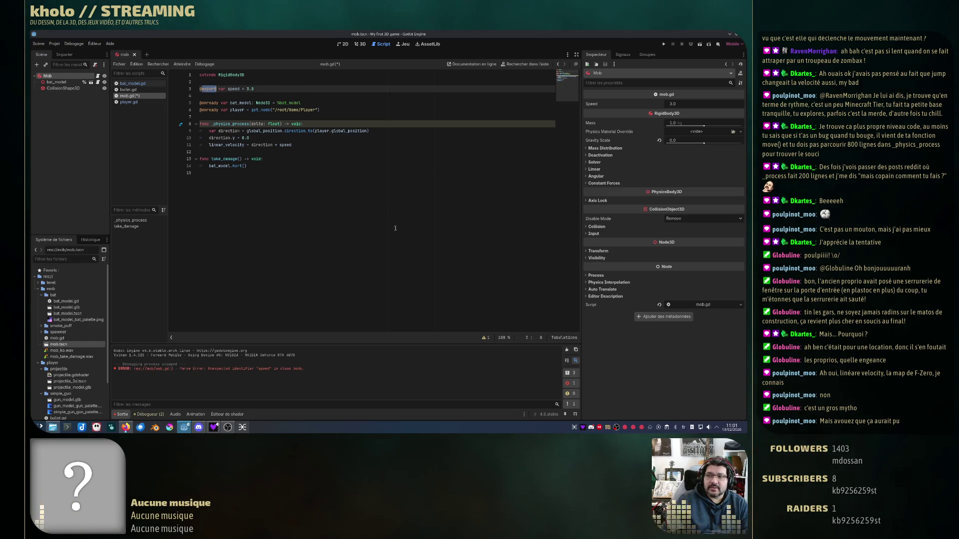
pyautogui.hotkey('ctrl', 's')
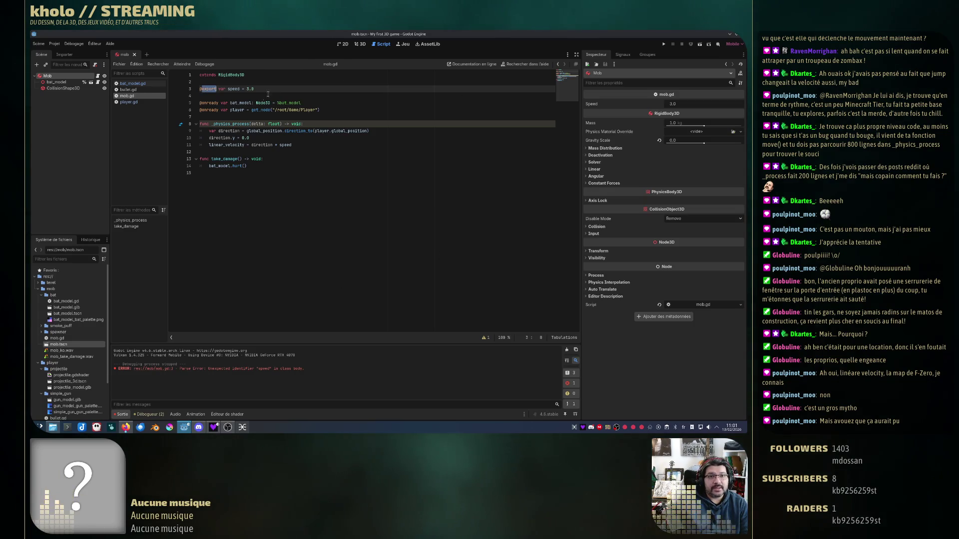
pyautogui.doubleClick(233, 88)
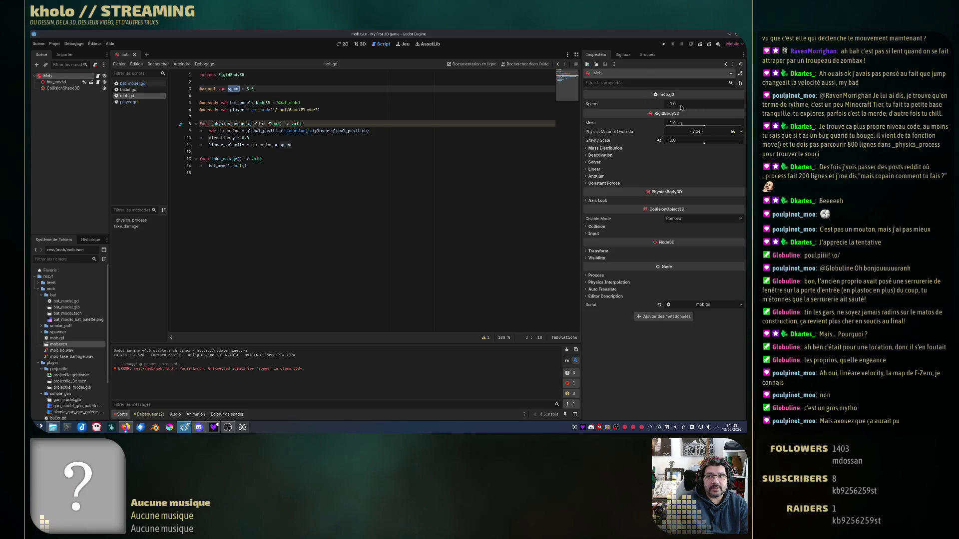
pyautogui.click(247, 88)
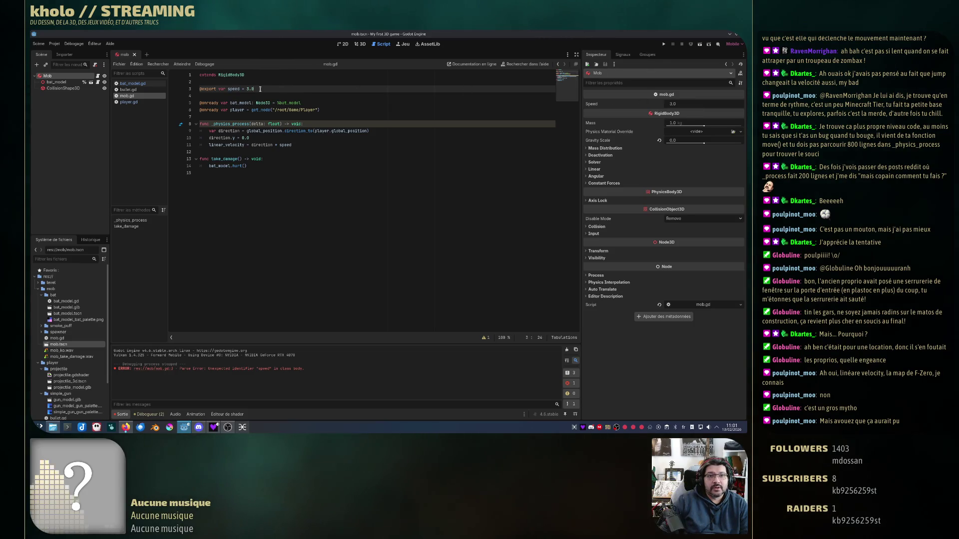
pyautogui.moveTo(247, 89); pyautogui.dragTo(258, 87)
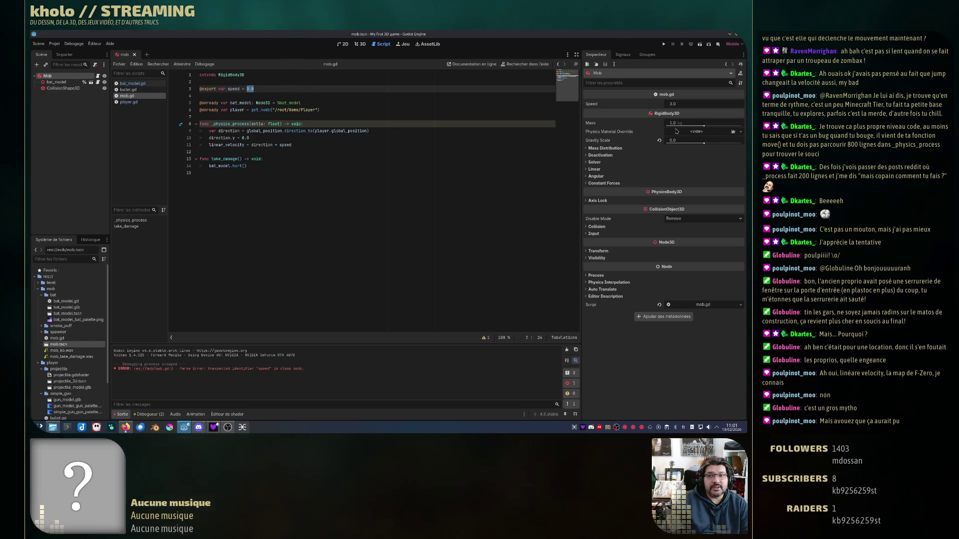
pyautogui.click(675, 103)
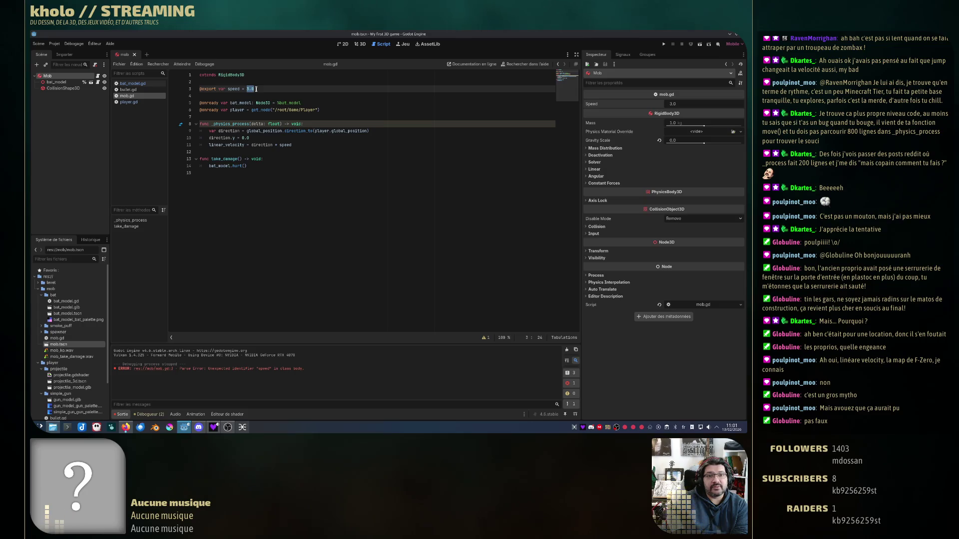
pyautogui.click(692, 104)
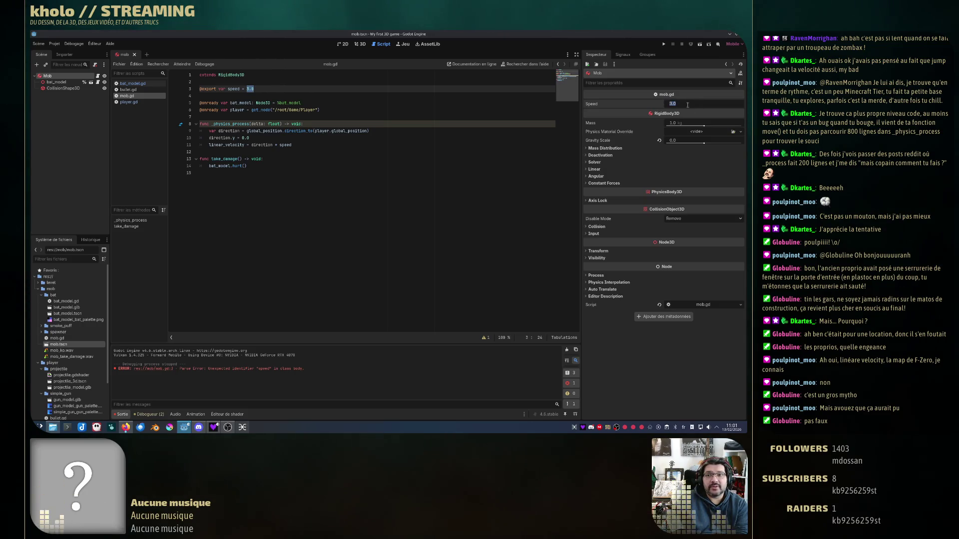
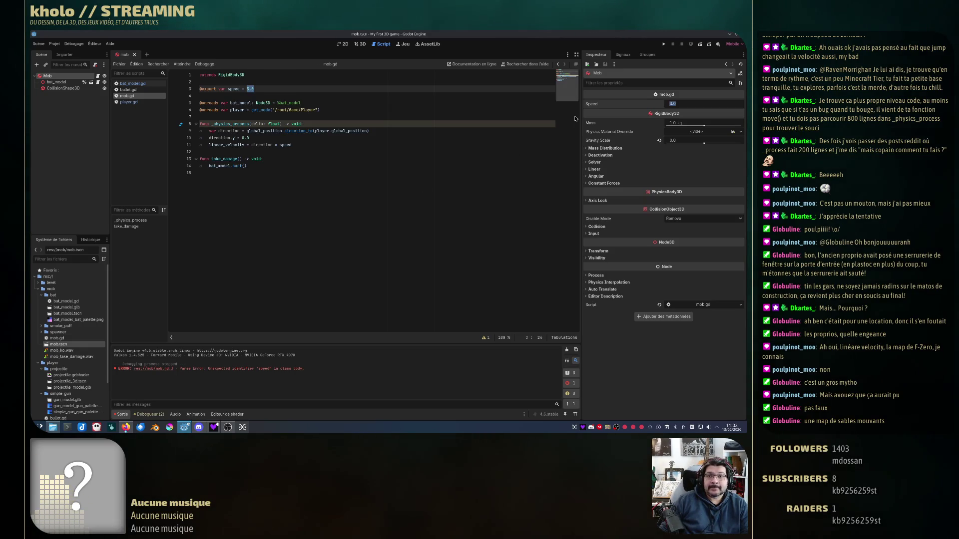
# - Run the game, move the player around the platforms and shoot at the bat
pyautogui.click(665, 44)
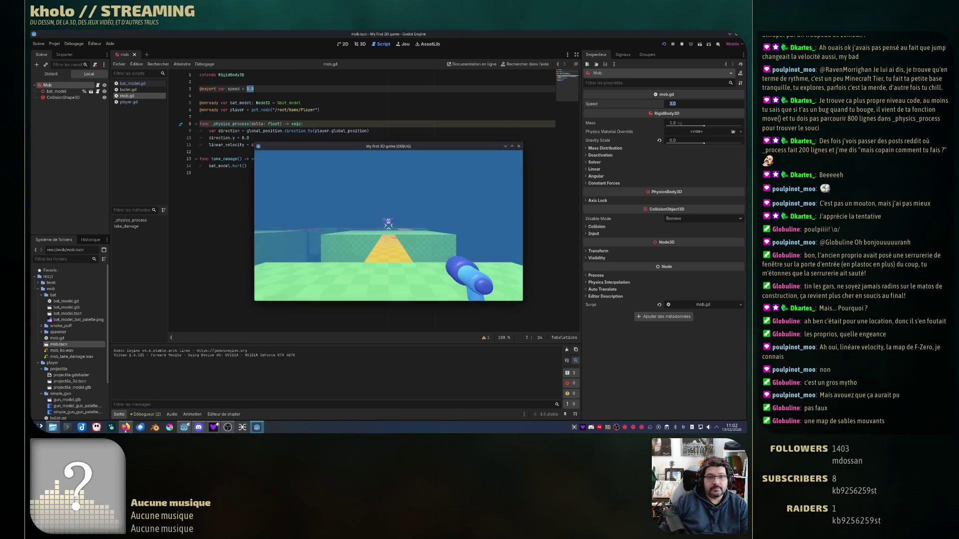
pyautogui.press('space')
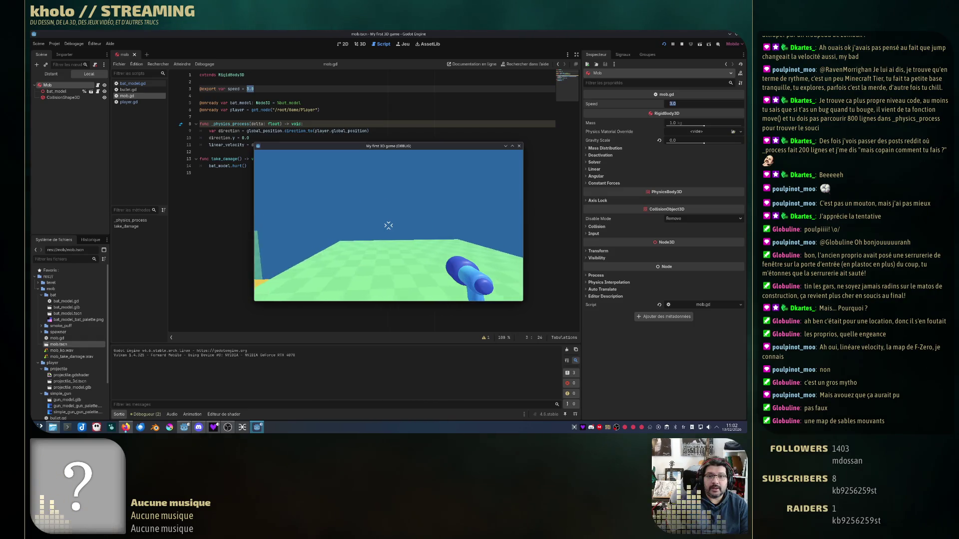
pyautogui.press('w')
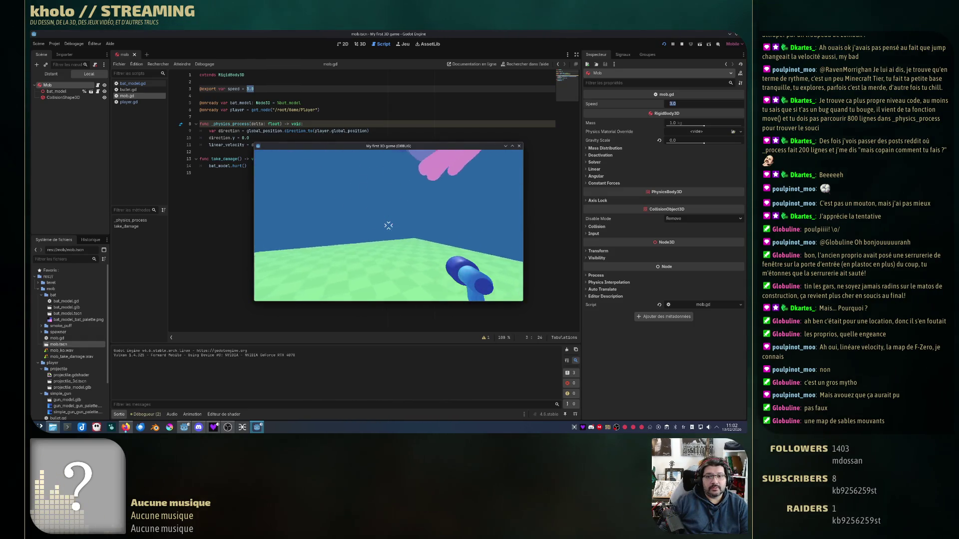
pyautogui.press('space')
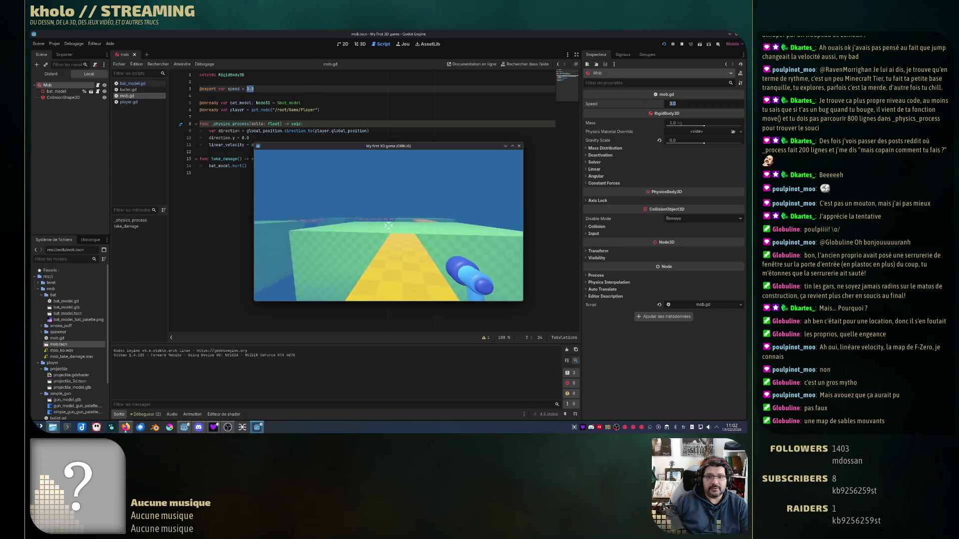
pyautogui.press('space')
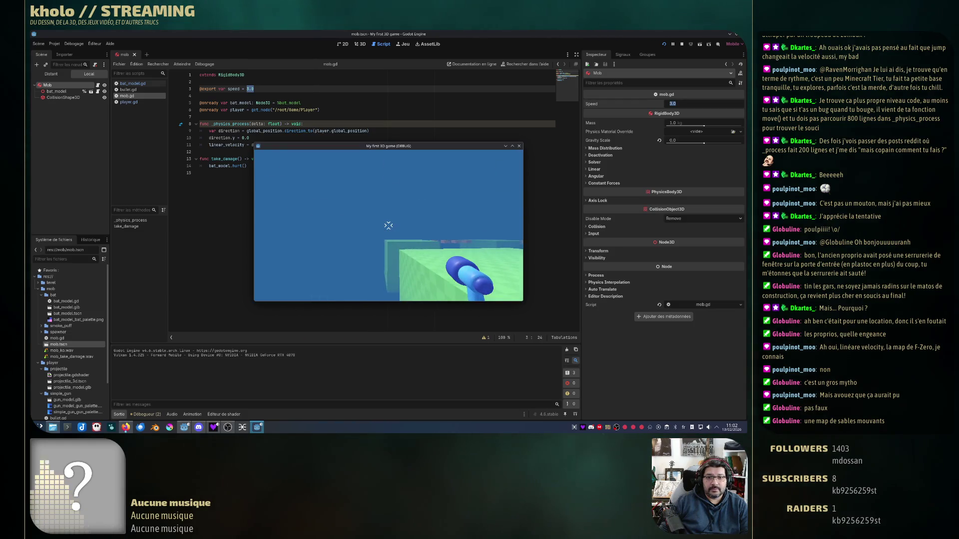
pyautogui.press('w')
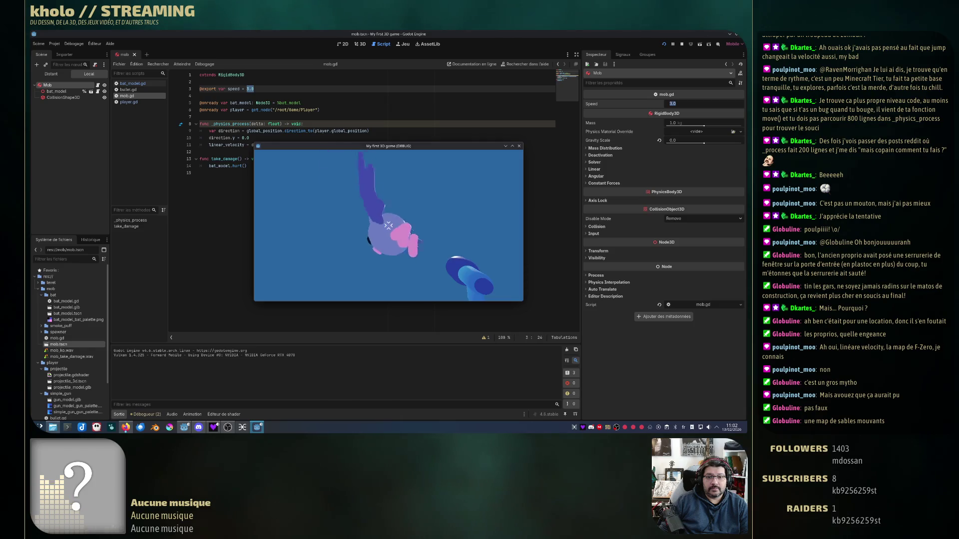
pyautogui.moveTo(389, 226)
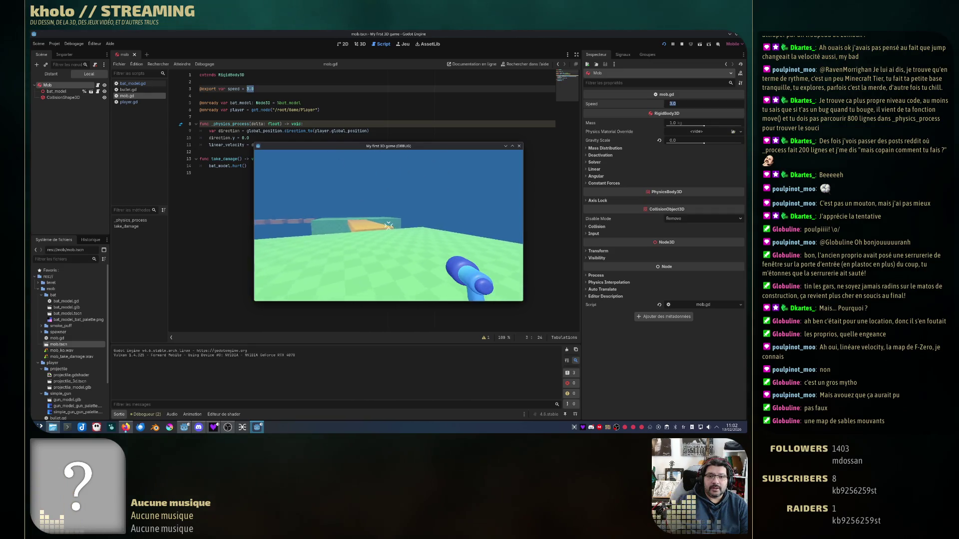
pyautogui.press('w')
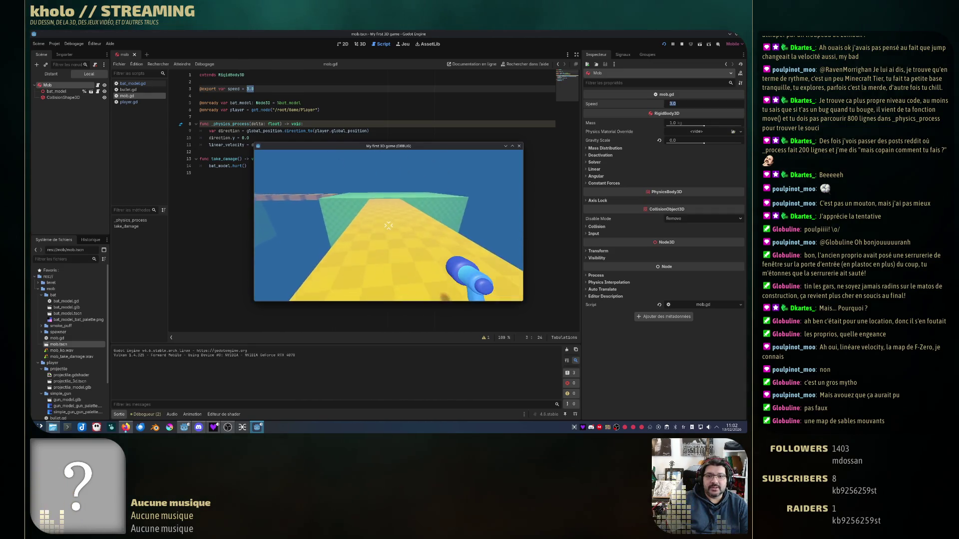
pyautogui.press('w')
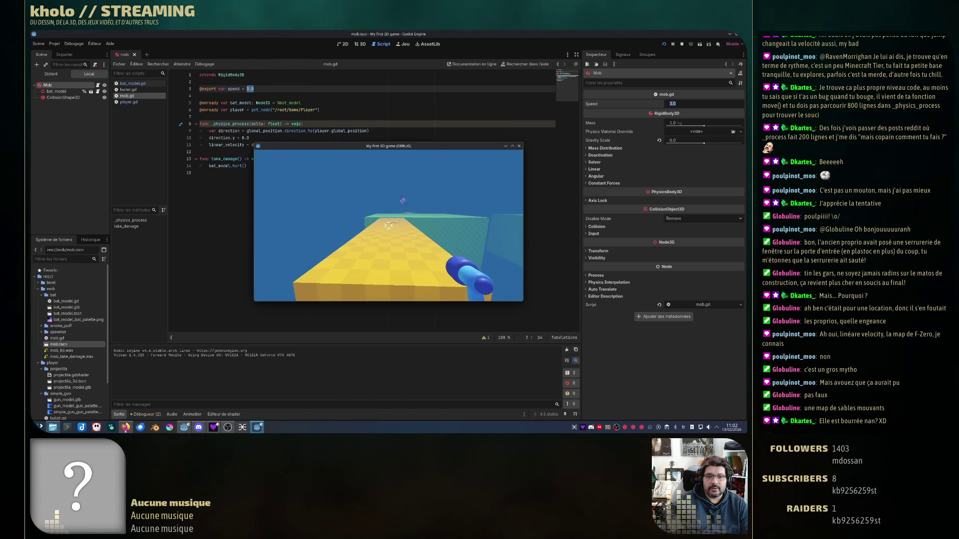
pyautogui.press('w')
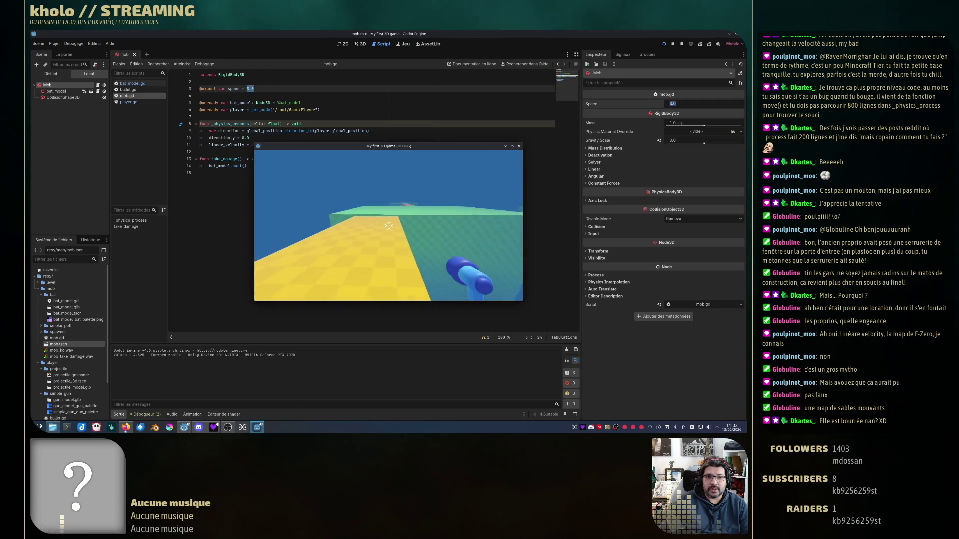
pyautogui.press('w')
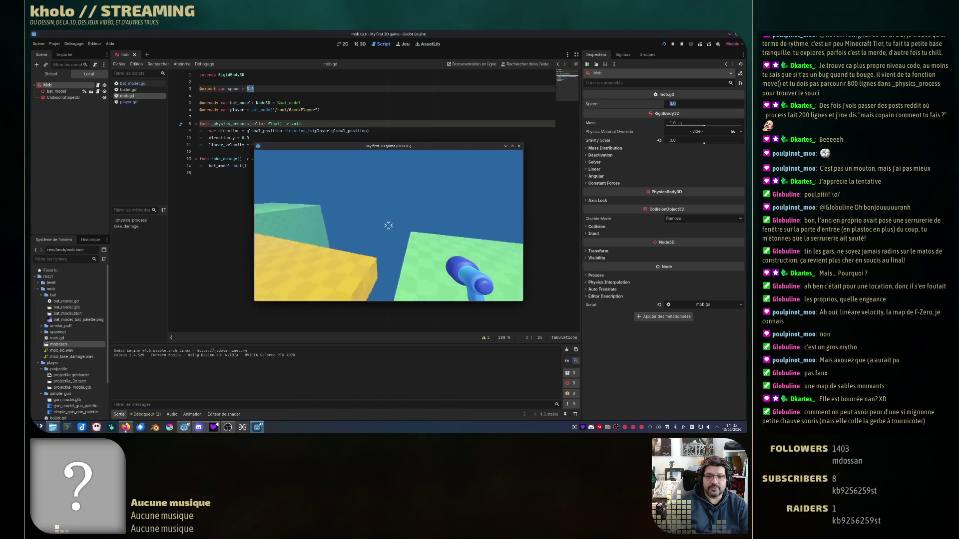
pyautogui.press('s')
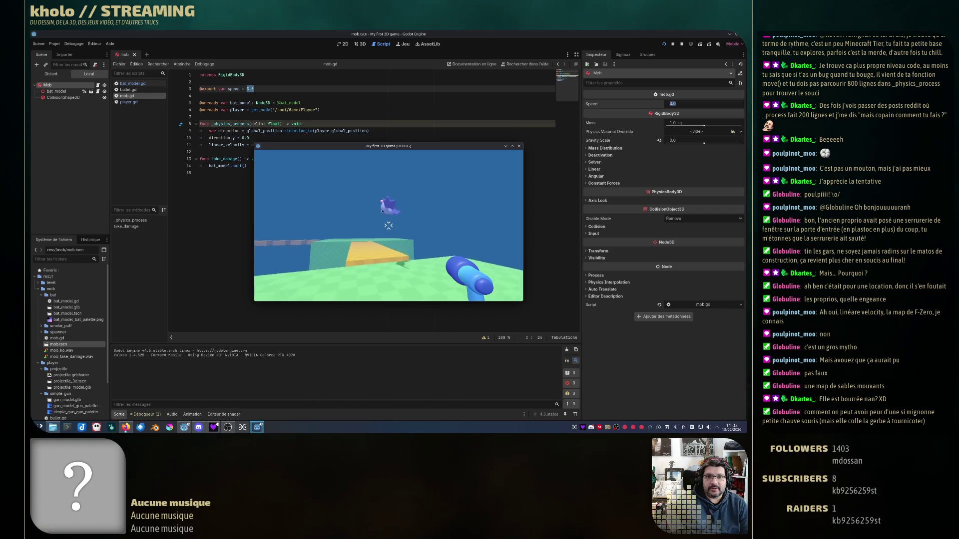
pyautogui.click(388, 226)
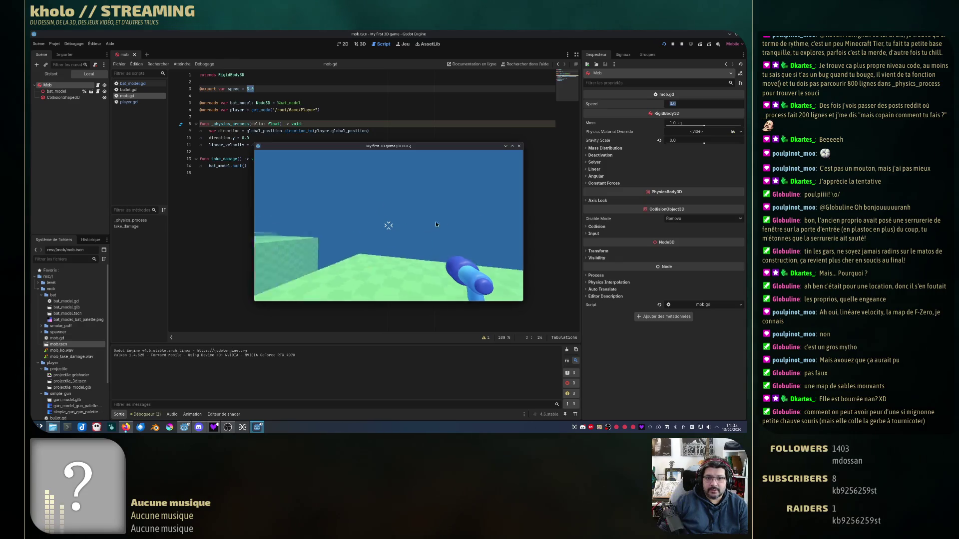
# - Try mob Speed values 20.0, 17.105, 5.0 and 3.0, relaunching the game to test them
pyautogui.press('Escape')
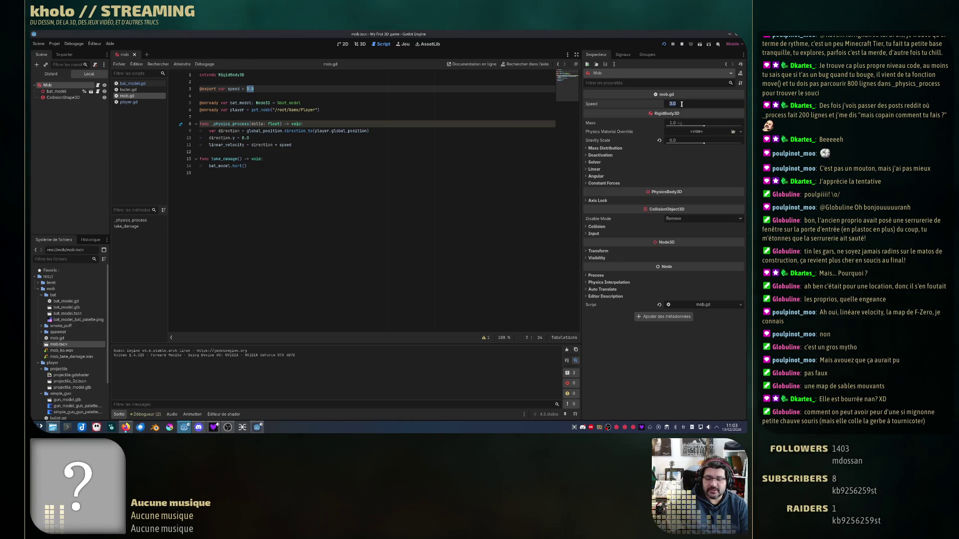
pyautogui.write('20')
pyautogui.press('Return')
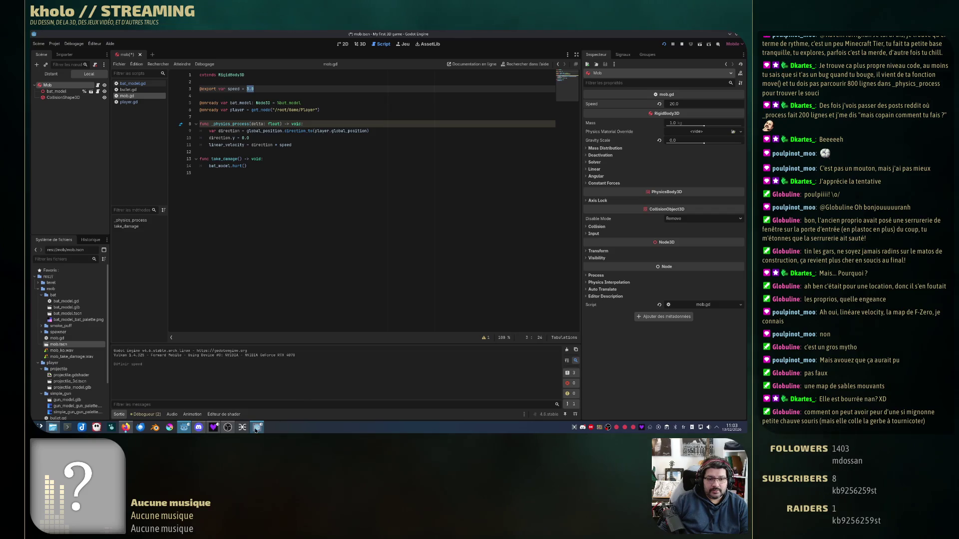
pyautogui.click(256, 427)
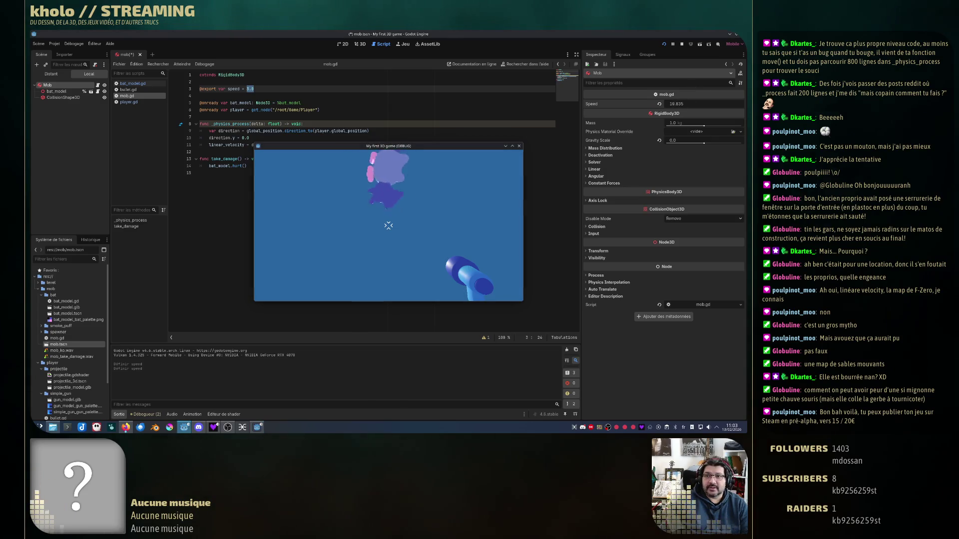
pyautogui.click(693, 104)
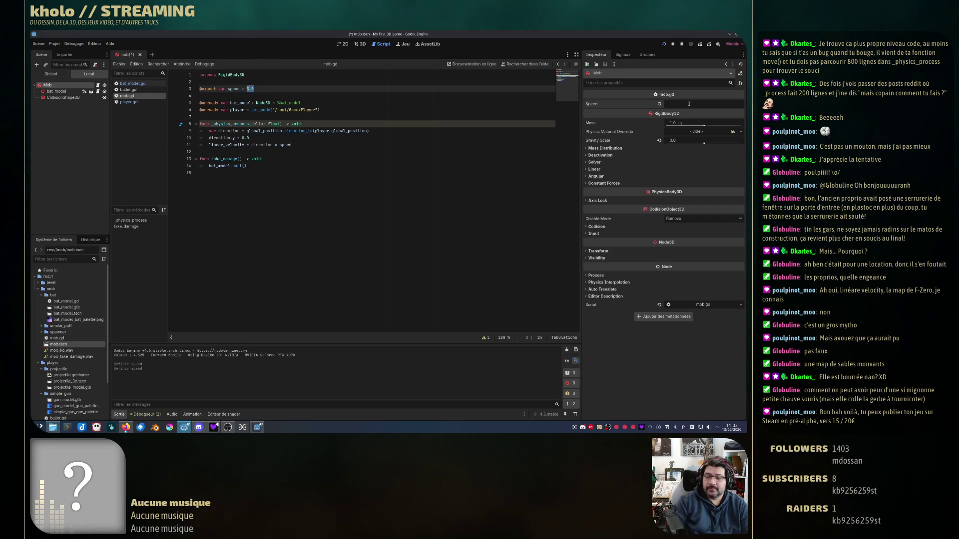
pyautogui.press('F5')
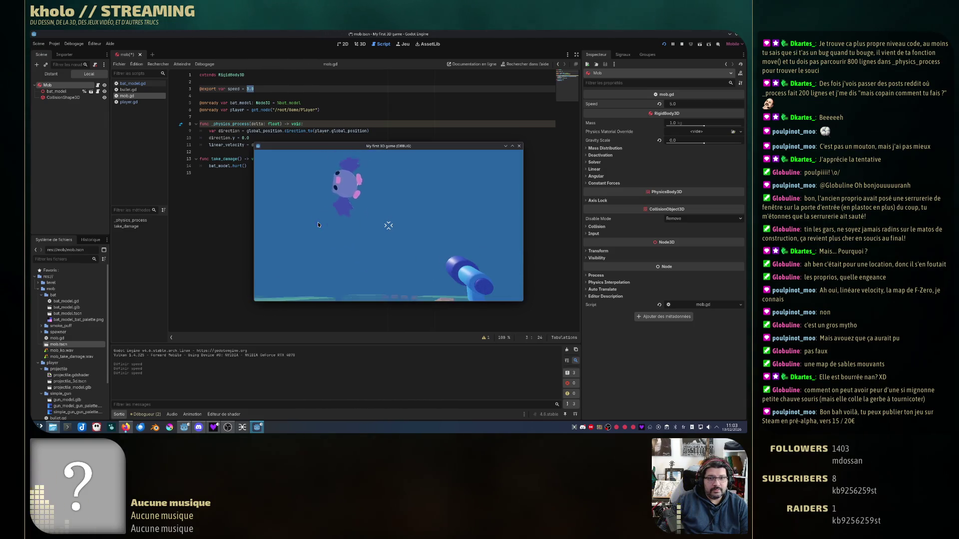
pyautogui.click(517, 147)
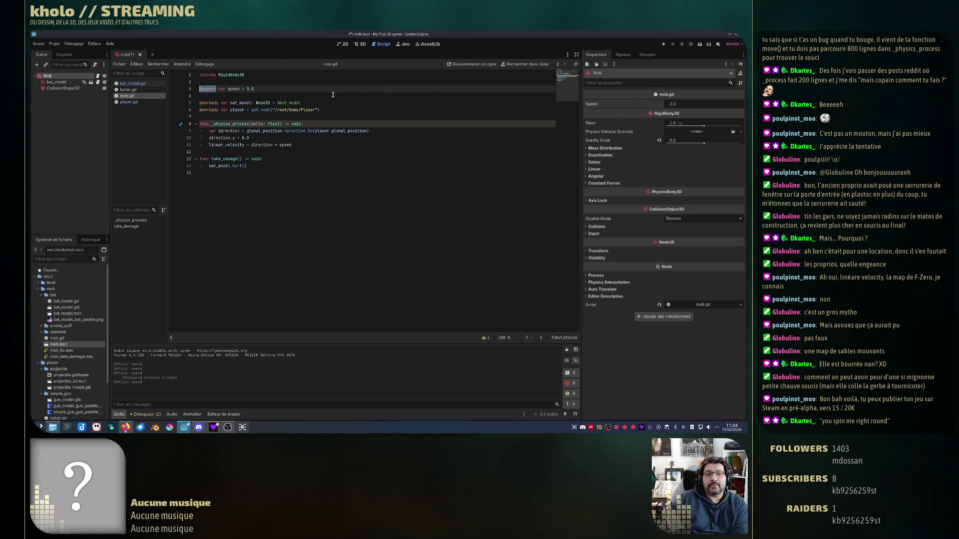
pyautogui.write('3')
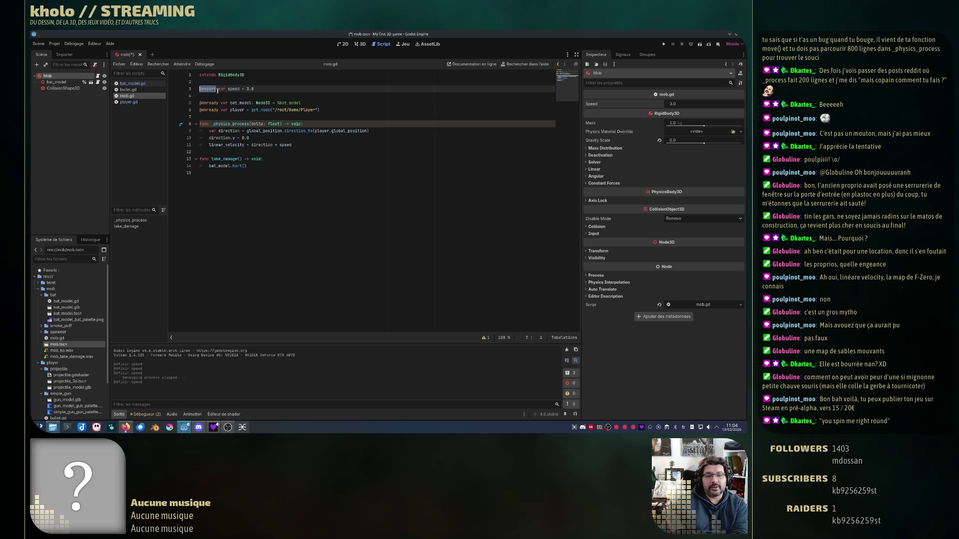
pyautogui.press('BackSpace')
pyautogui.press('BackSpace')
pyautogui.press('BackSpace')
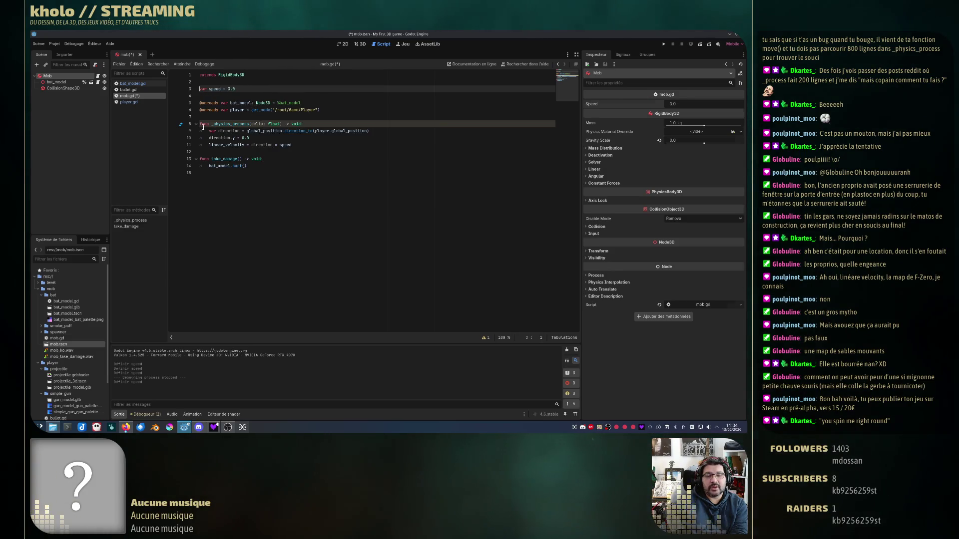
pyautogui.press('Down')
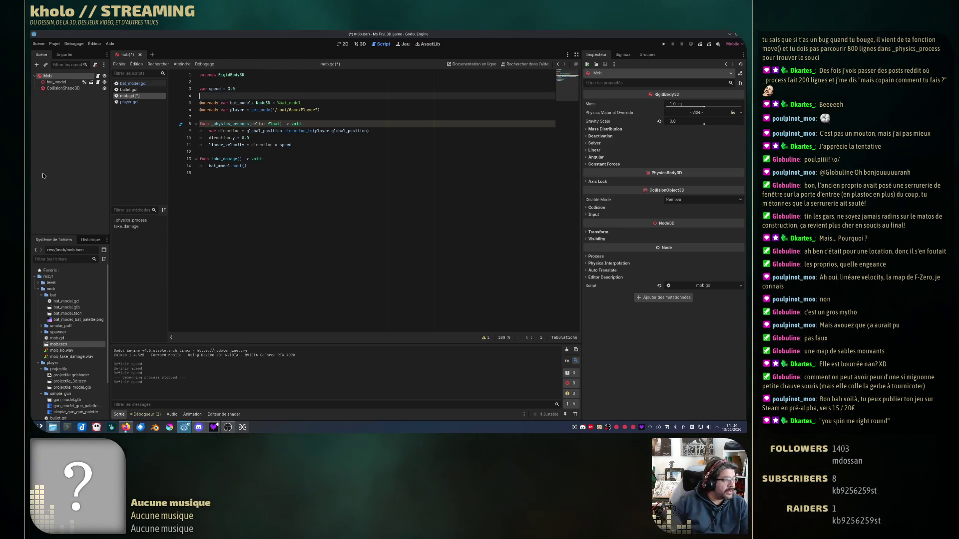
pyautogui.click(313, 207)
pyautogui.hotkey('ctrl', 's')
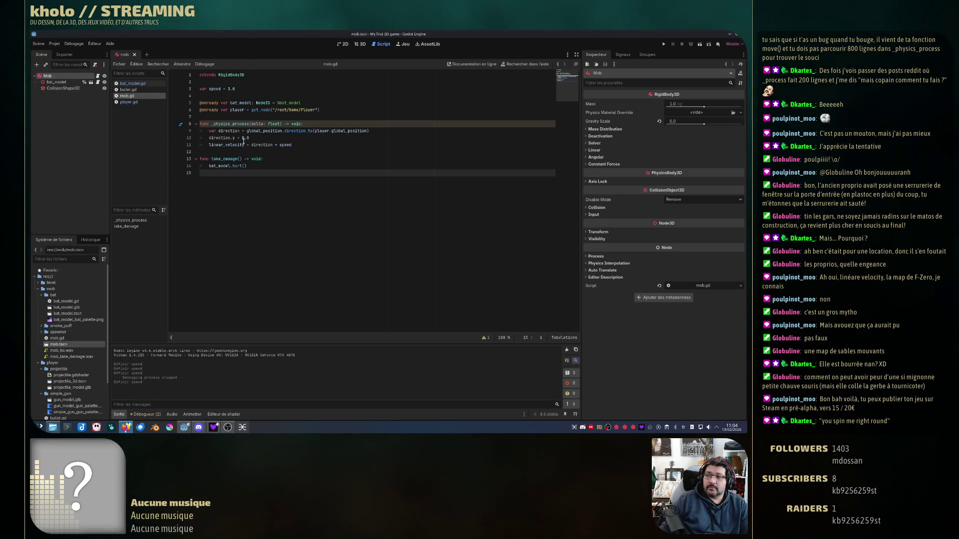
# - Replace the speed value with randf_range(2.0, 4.0), fix the typo, and save mob.gd
pyautogui.doubleClick(231, 89)
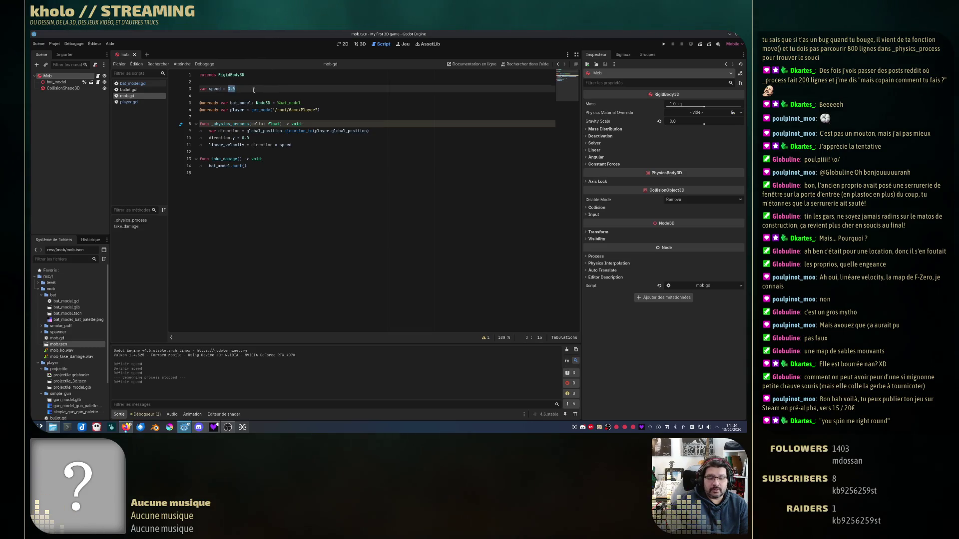
pyautogui.write('randf')
pyautogui.press('Return')
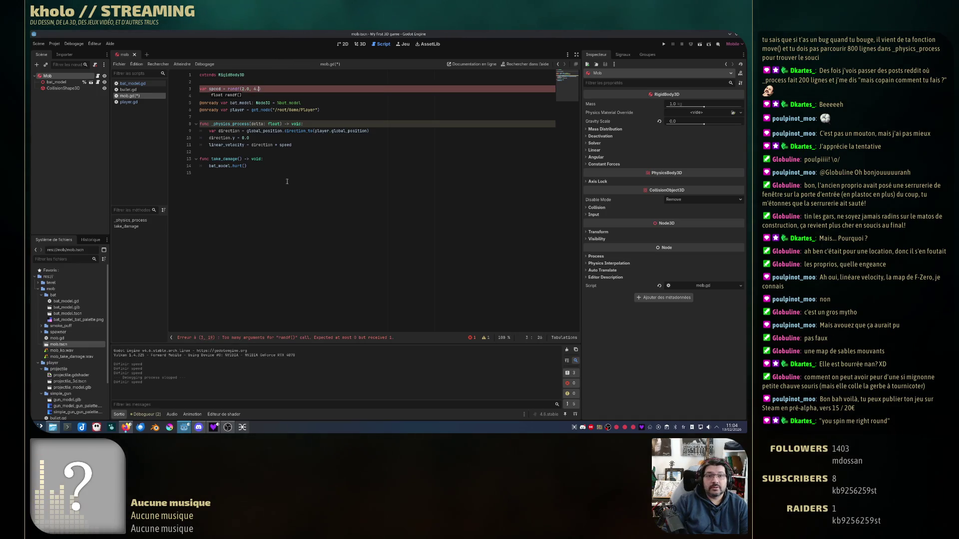
pyautogui.hotkey('ctrl', 's')
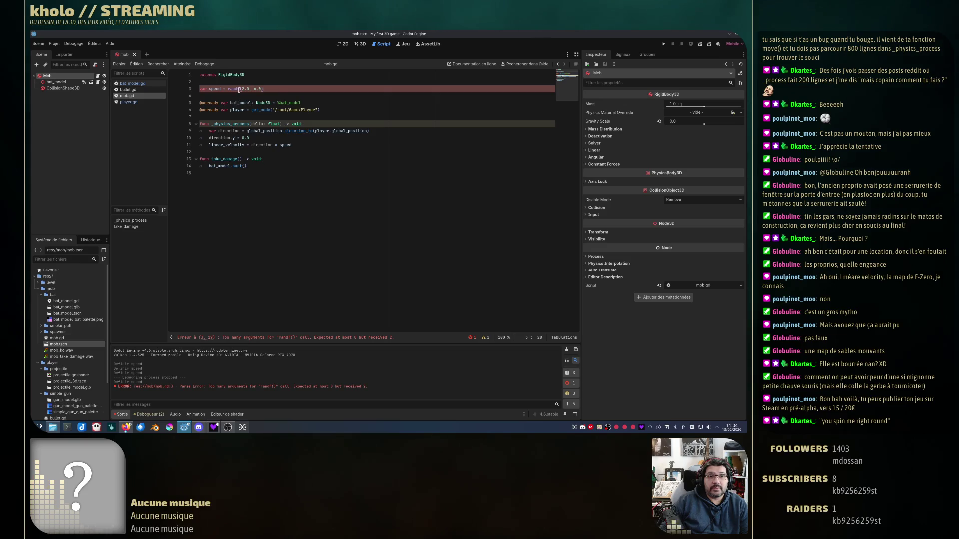
pyautogui.write('_rage')
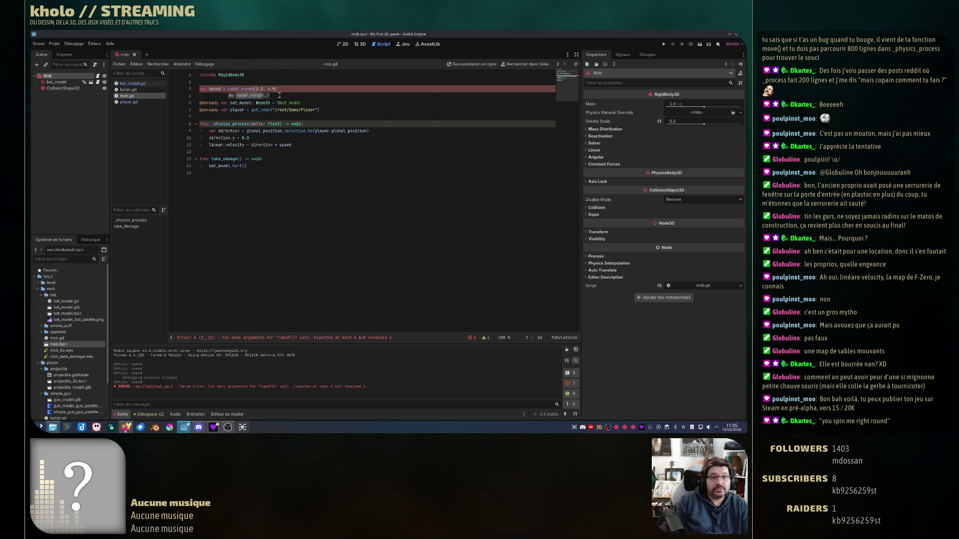
pyautogui.click(260, 144)
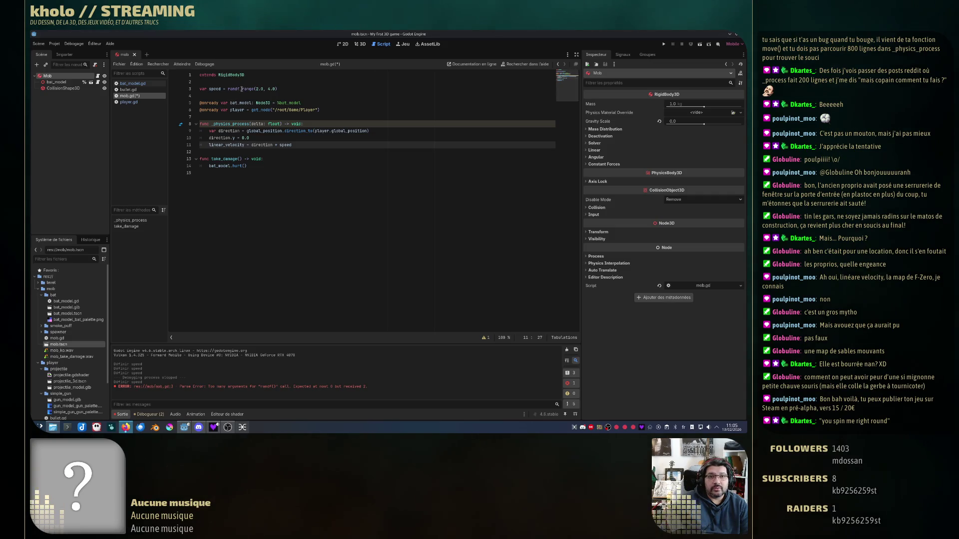
pyautogui.moveTo(243, 89); pyautogui.dragTo(251, 89)
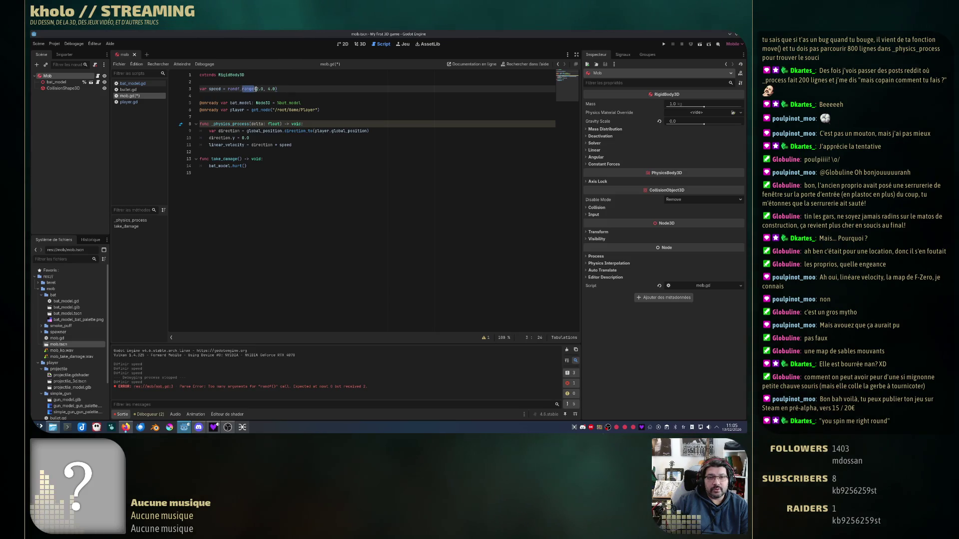
pyautogui.click(239, 89)
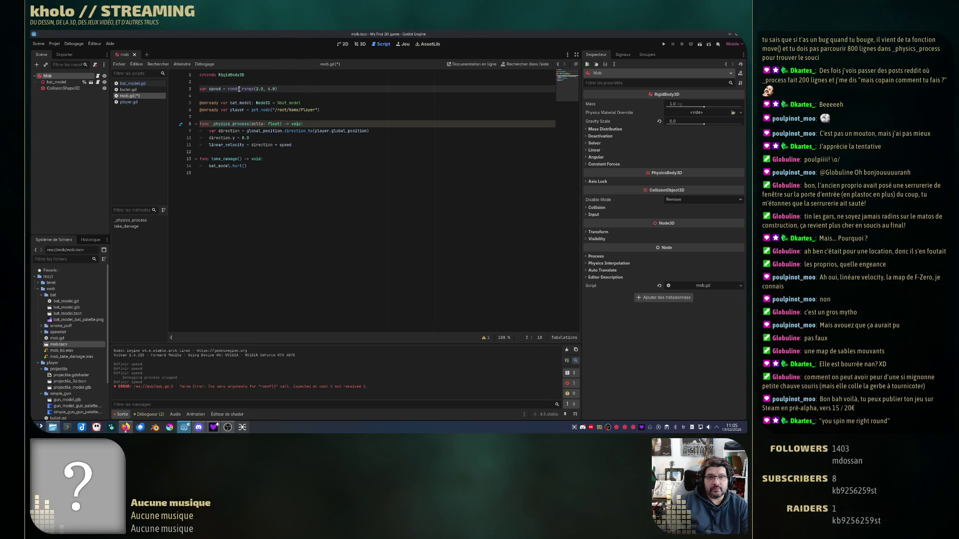
pyautogui.press('BackSpace')
pyautogui.write('_')
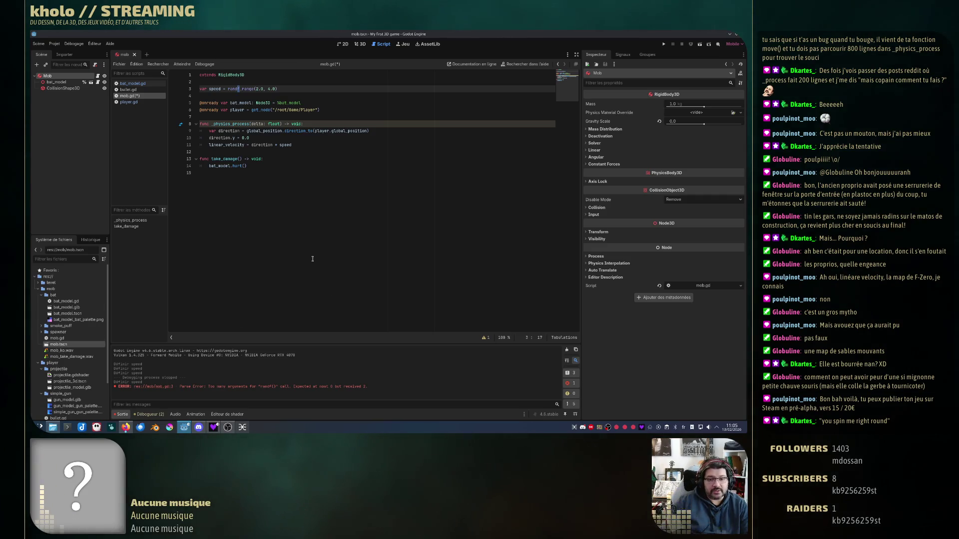
pyautogui.hotkey('ctrl', 's')
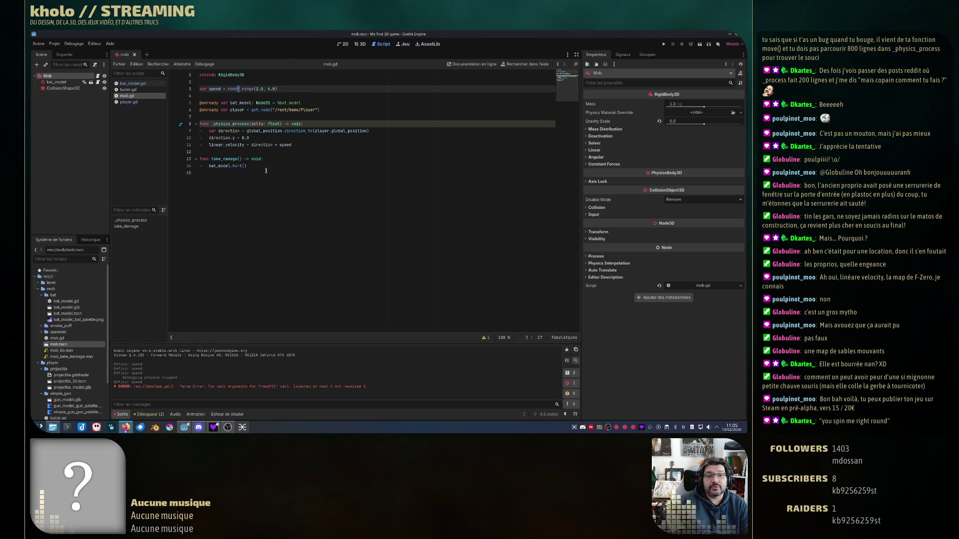
# - Open game.tscn from the FileSystem dock
pyautogui.moveTo(232, 140); pyautogui.dragTo(226, 138)
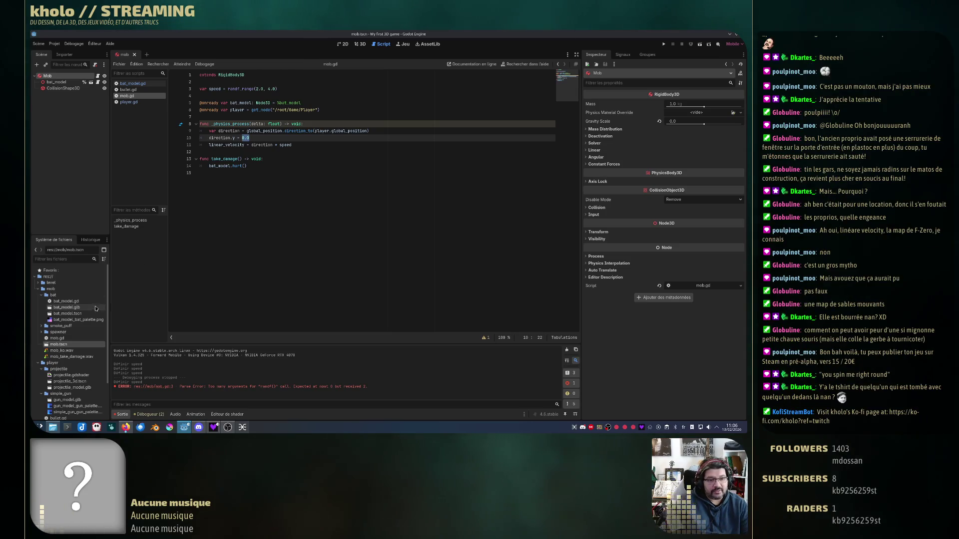
pyautogui.scroll(-3, 75, 330)
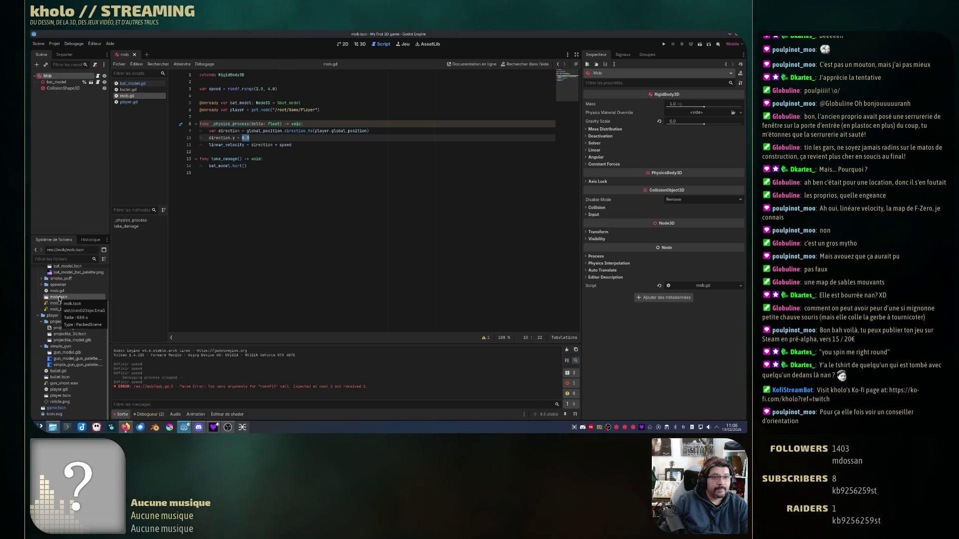
pyautogui.doubleClick(56, 408)
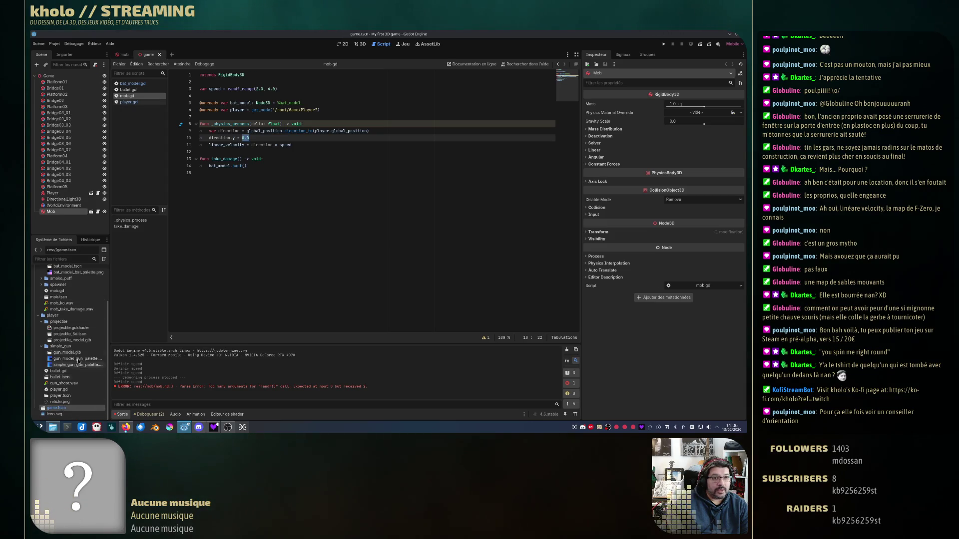
# - Show the level in 3D, deselect the Mob, then run the game and close it
pyautogui.click(358, 44)
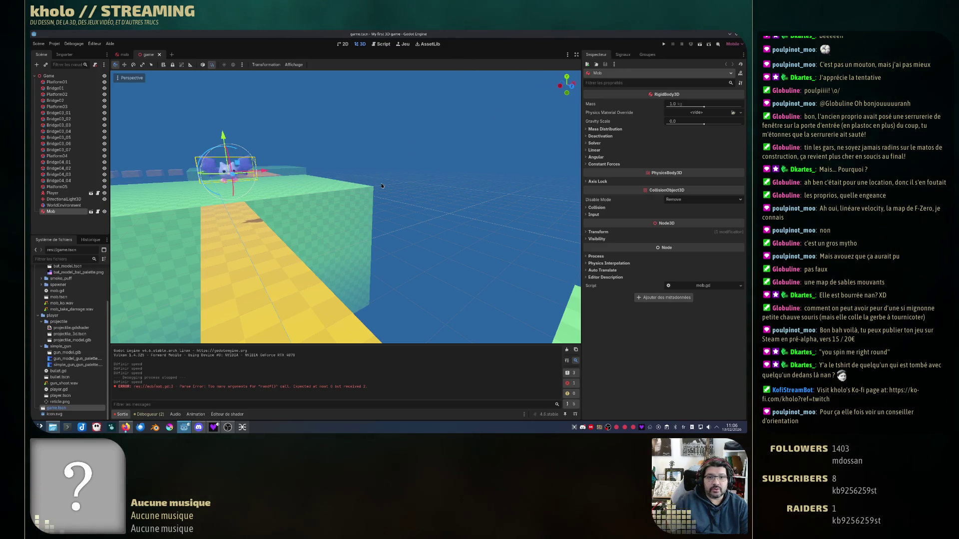
pyautogui.click(425, 150)
pyautogui.click(663, 45)
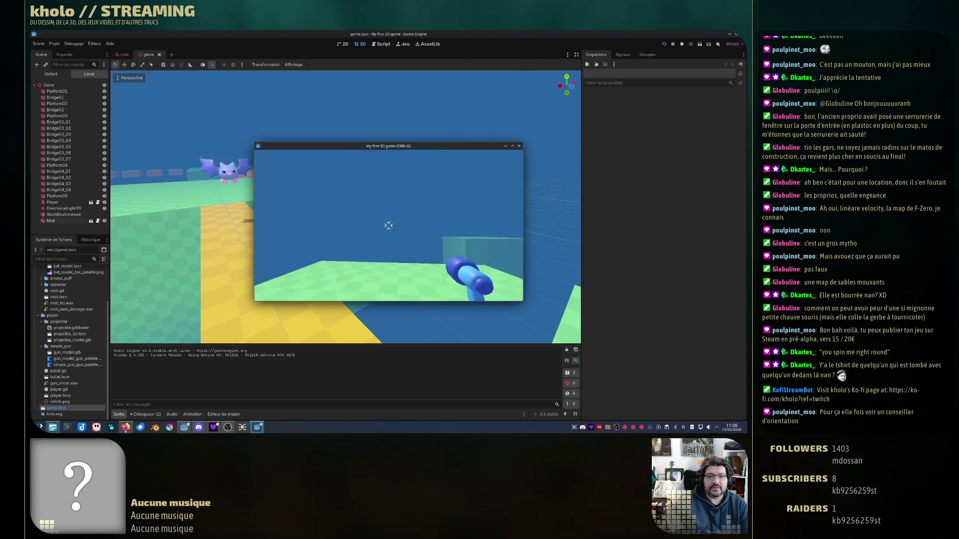
pyautogui.click(520, 146)
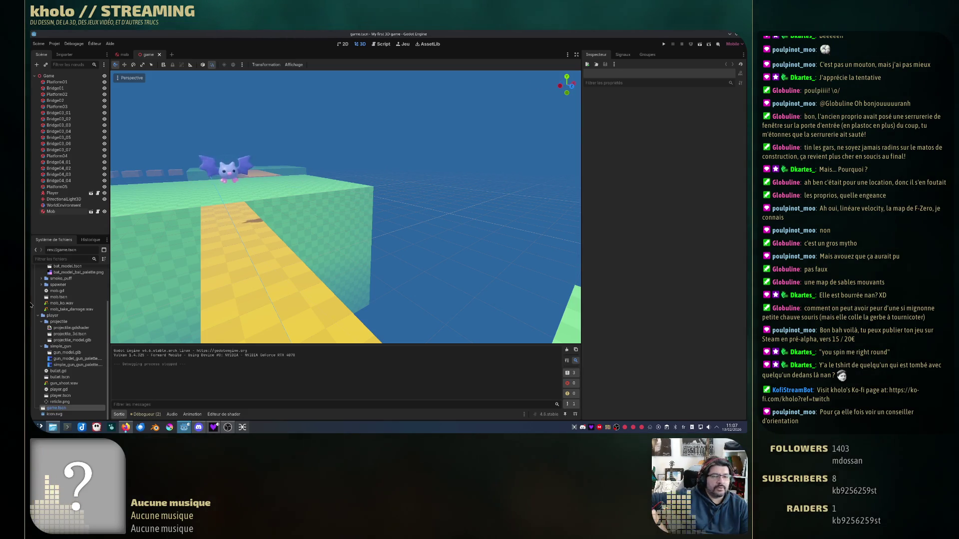
# - Select the bat Mob in the 3D view and drag it upward
pyautogui.click(328, 184)
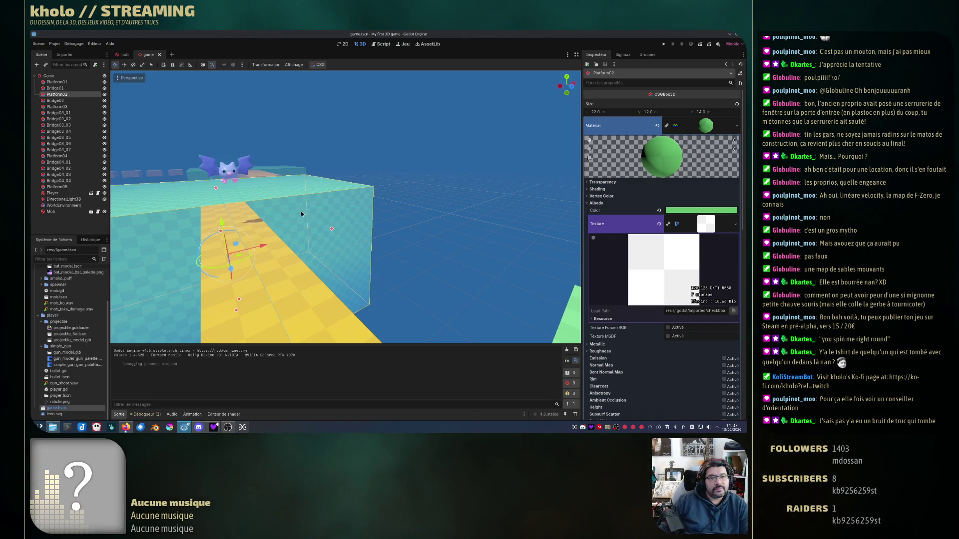
pyautogui.click(389, 244)
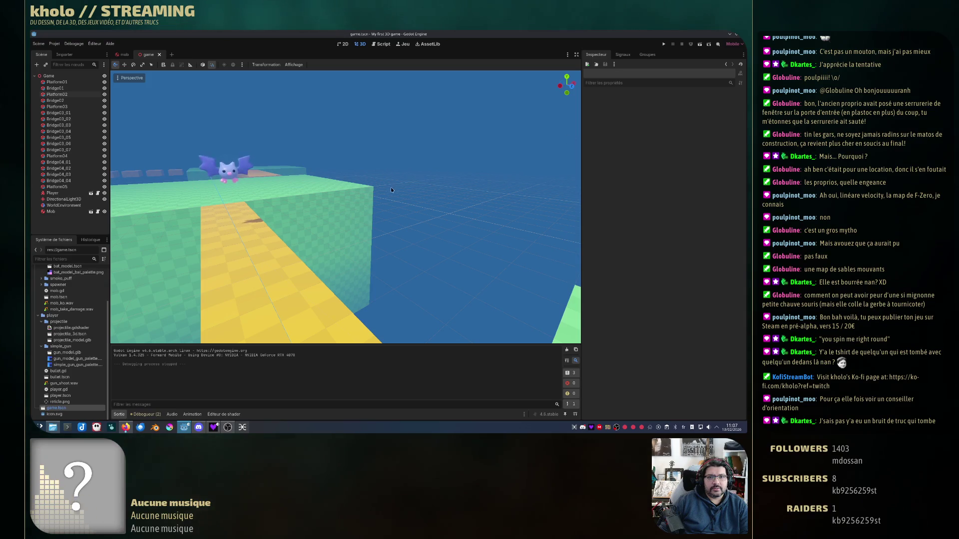
pyautogui.click(281, 247)
pyautogui.click(382, 239)
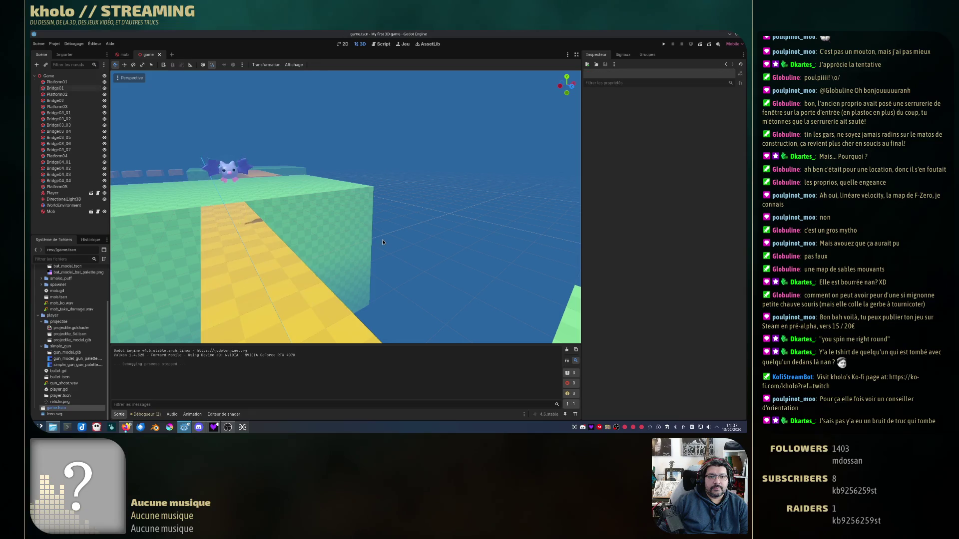
pyautogui.click(225, 169)
pyautogui.moveTo(225, 139)
pyautogui.mouseDown()
pyautogui.moveTo(225, 180)
pyautogui.moveTo(227, 131)
pyautogui.moveTo(223, 145)
pyautogui.mouseUp()
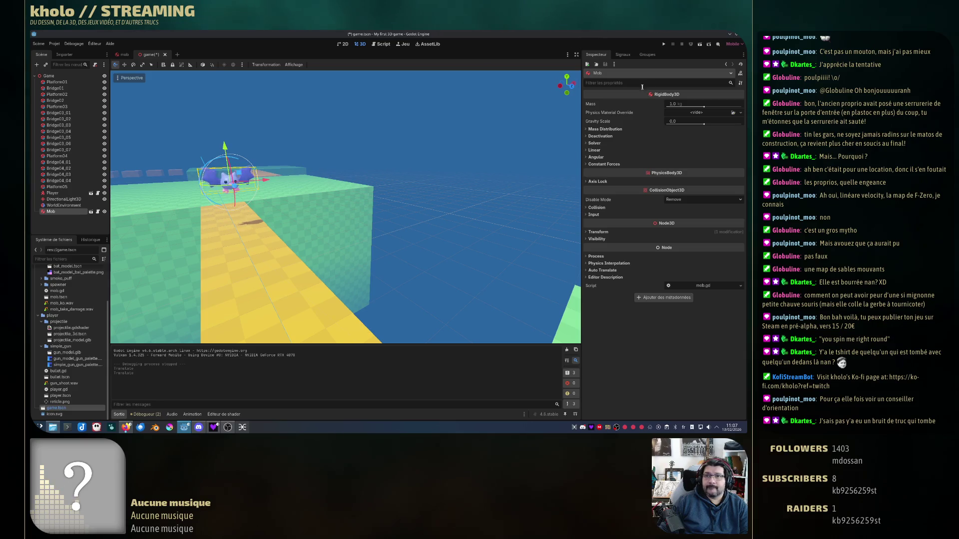
# - Set the Mob's Transform Position Y to 1.7 and save the game scene
pyautogui.click(598, 231)
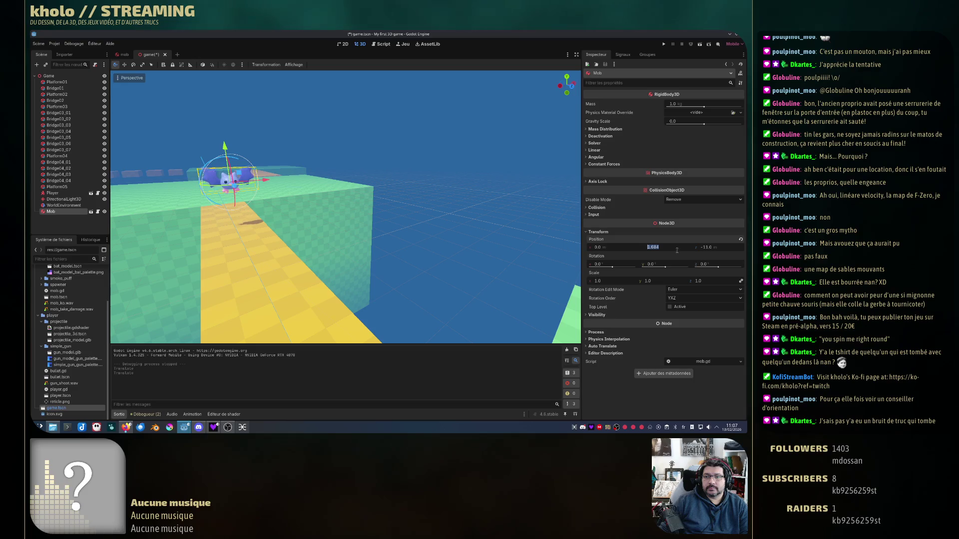
pyautogui.moveTo(669, 247); pyautogui.dragTo(666, 250)
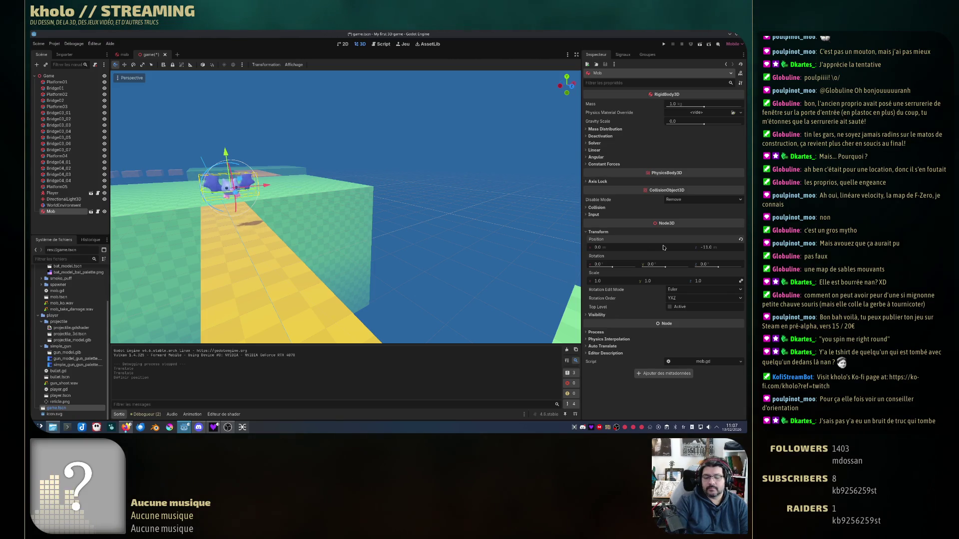
pyautogui.write('1.7')
pyautogui.press('Return')
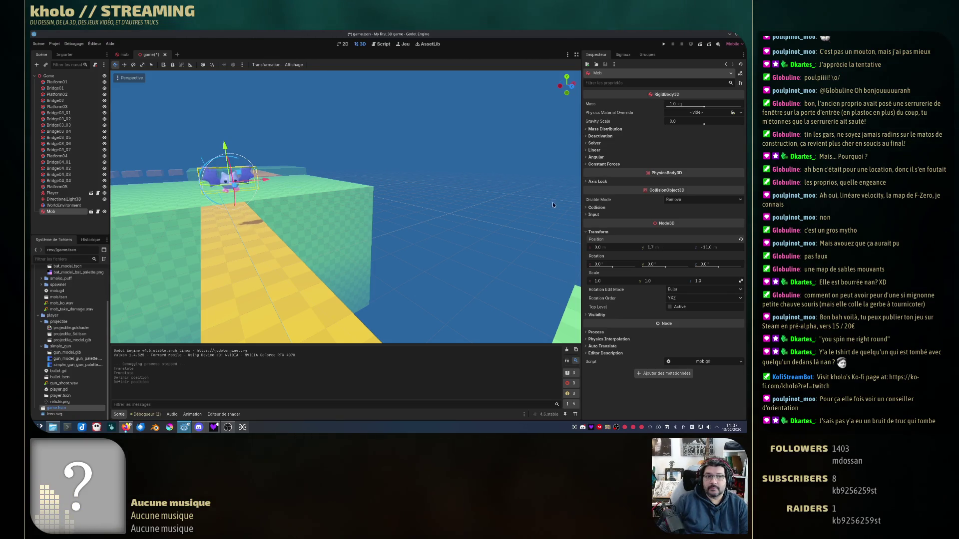
pyautogui.click(427, 193)
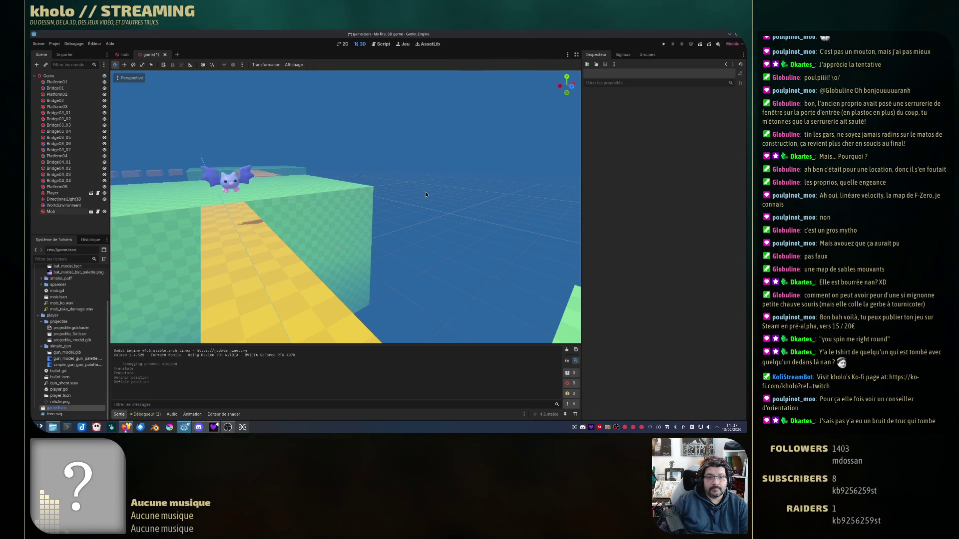
pyautogui.hotkey('ctrl', 's')
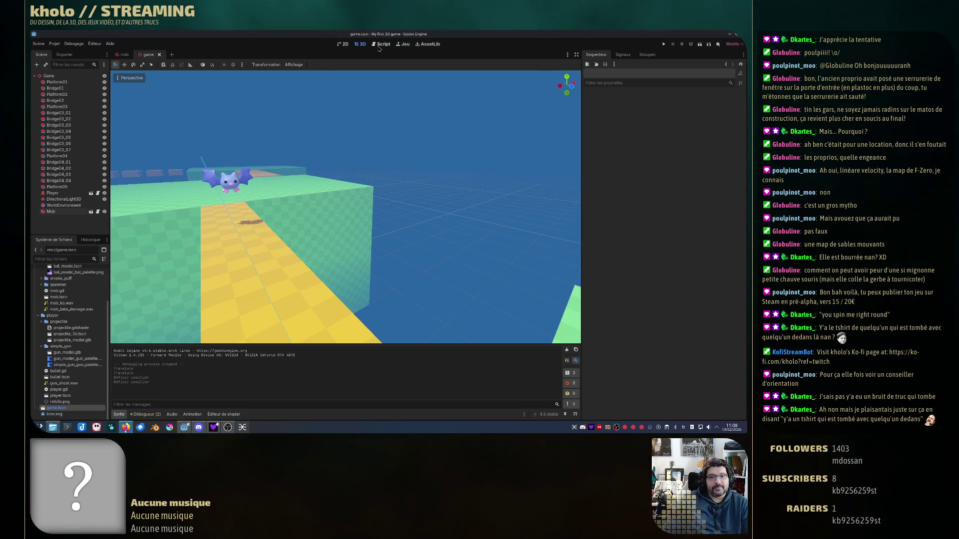
# - Open mob.gd in the mob scene and add an empty line after line 11's linear_velocity assignment
pyautogui.click(124, 54)
pyautogui.click(383, 44)
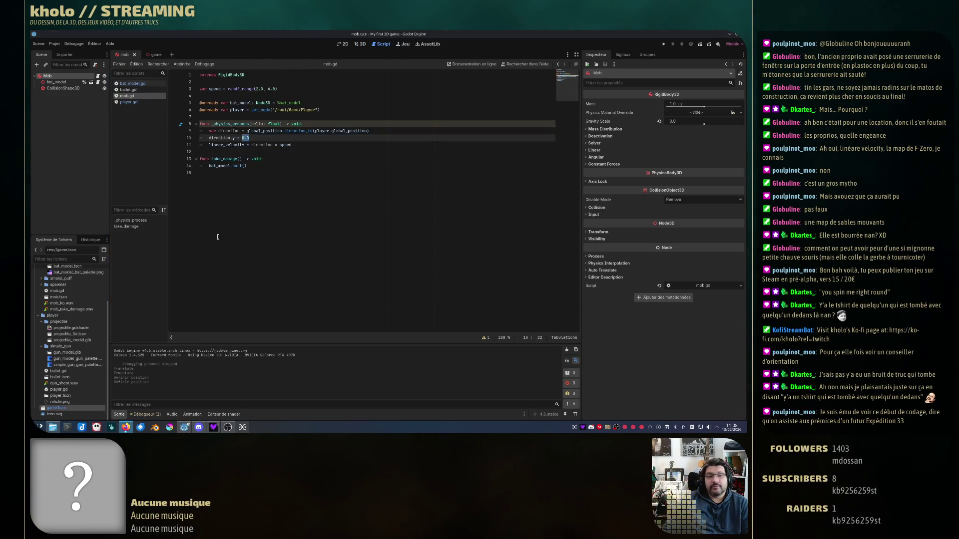
pyautogui.click(226, 144)
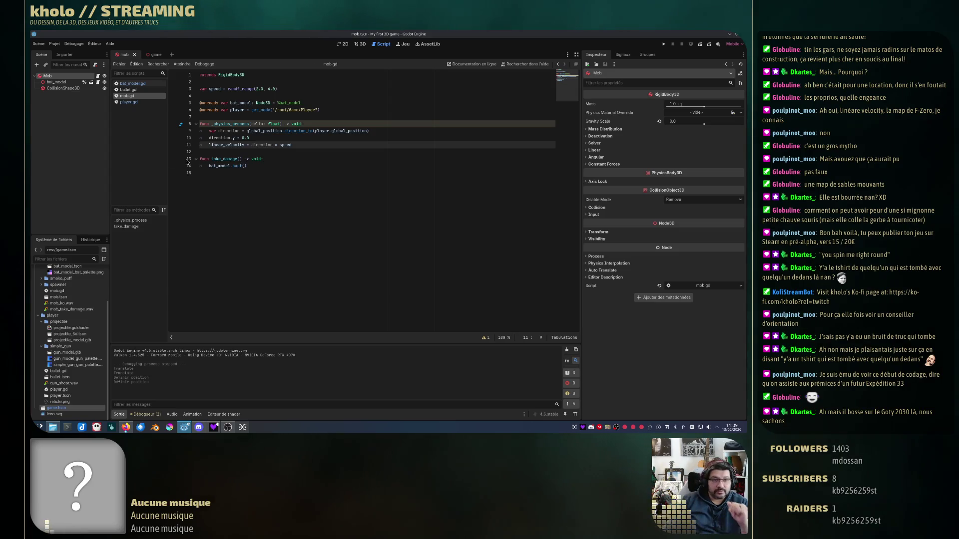
pyautogui.click(57, 83)
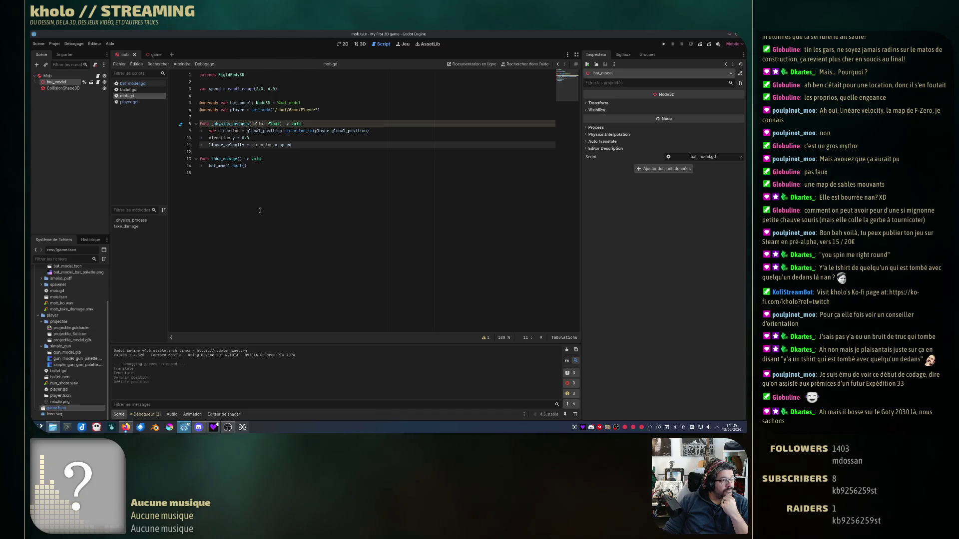
pyautogui.click(294, 145)
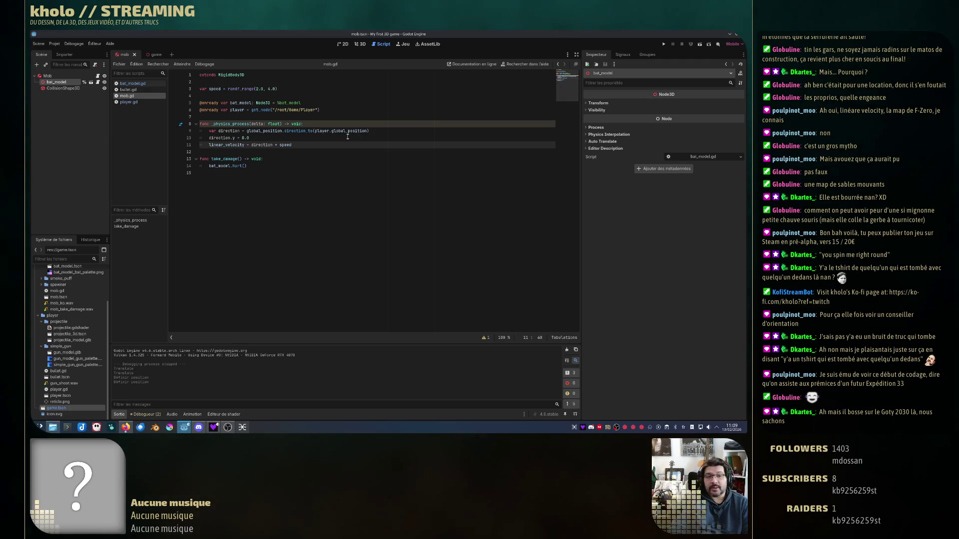
pyautogui.press('Return')
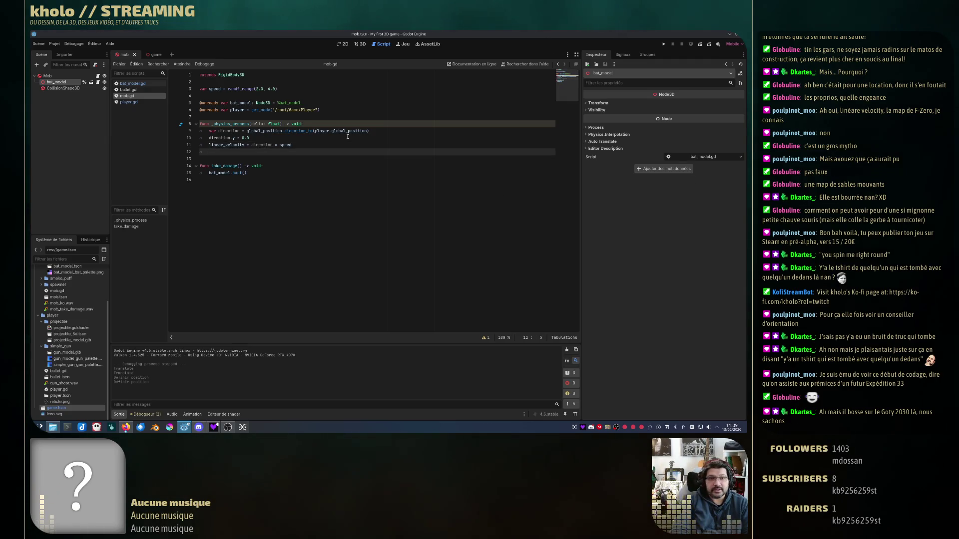
# - Begin the line bat_model.rotation.y = Vector3.FORWARD
pyautogui.write('at_')
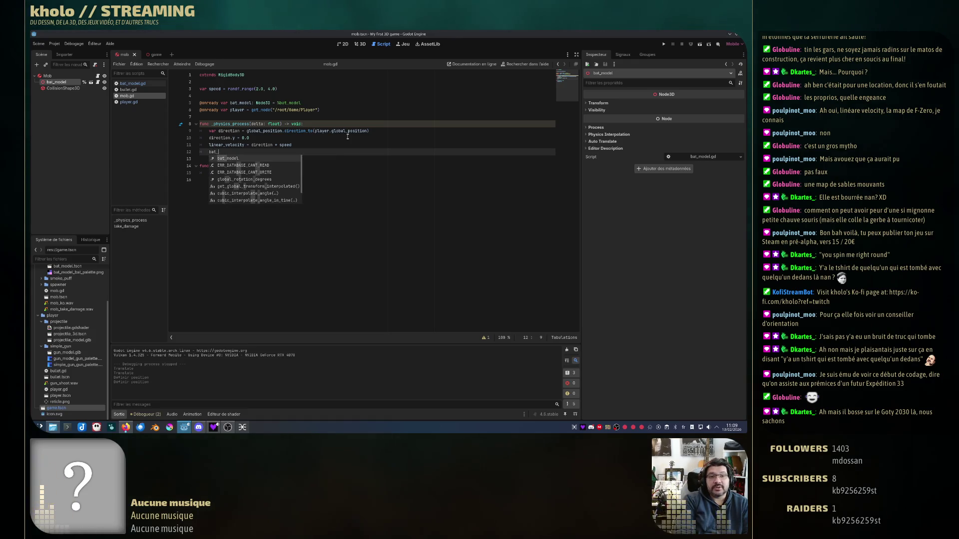
pyautogui.press('Return')
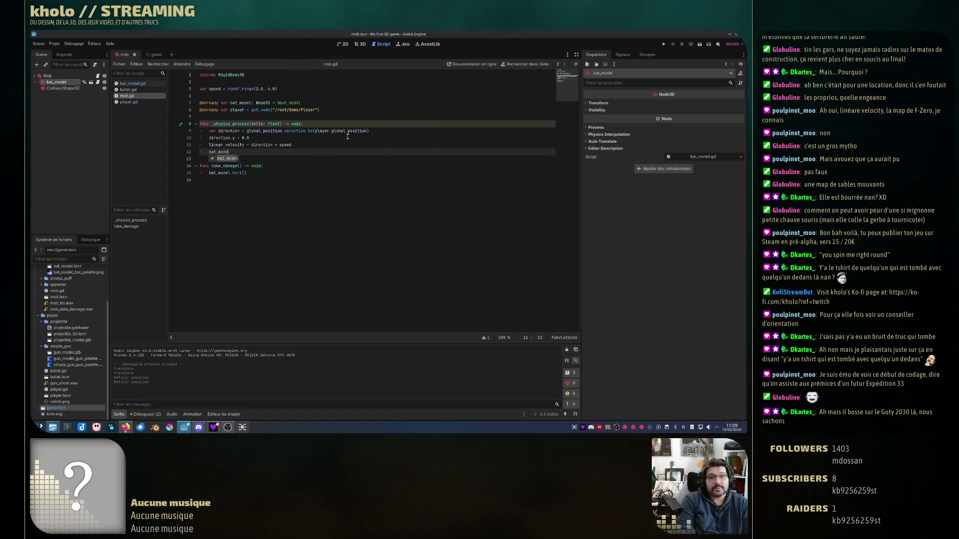
pyautogui.write('.rotation.yu')
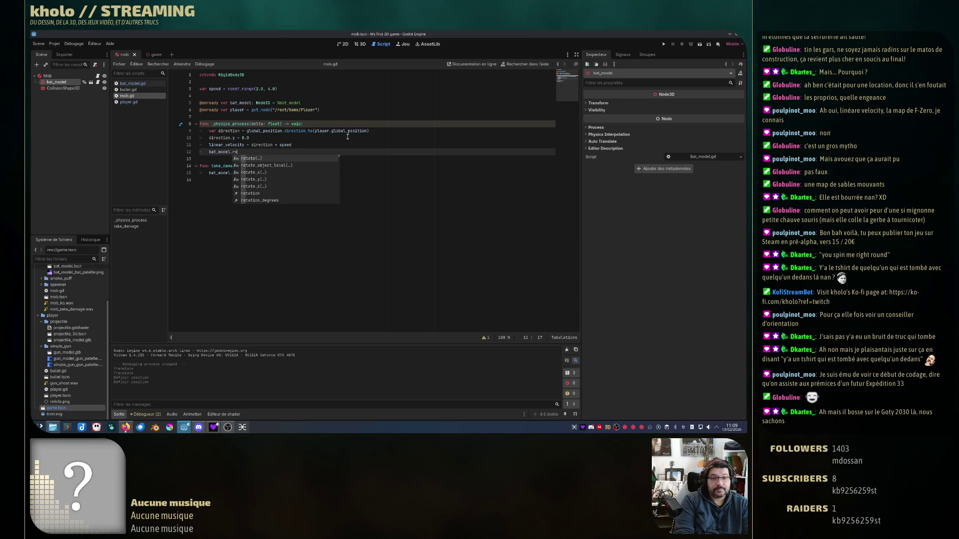
pyautogui.press('BackSpace')
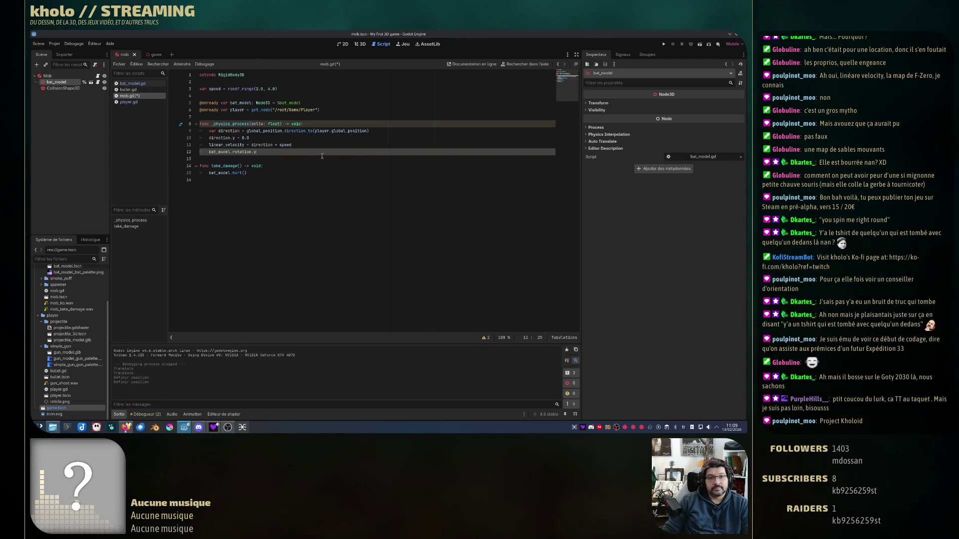
pyautogui.write('= Vector3.FOR')
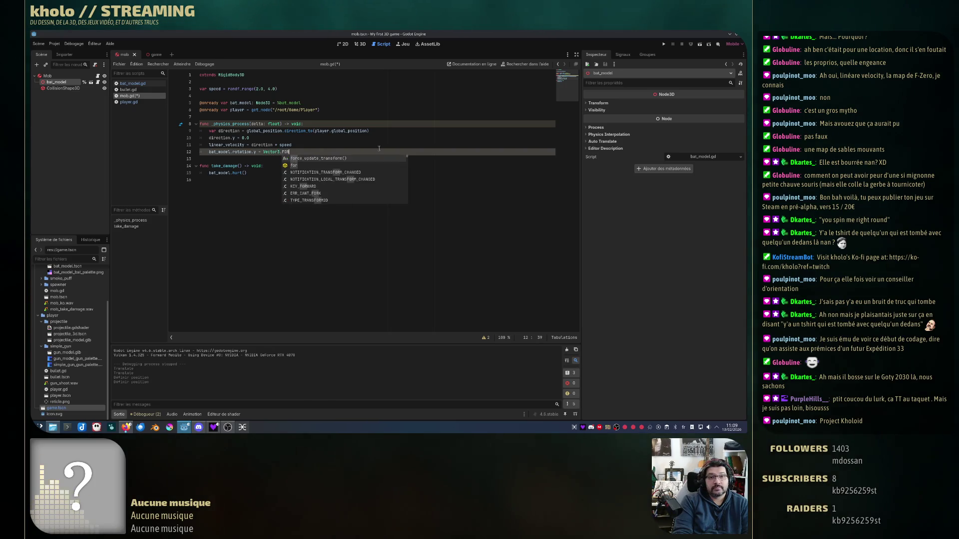
pyautogui.write('WARD.sig')
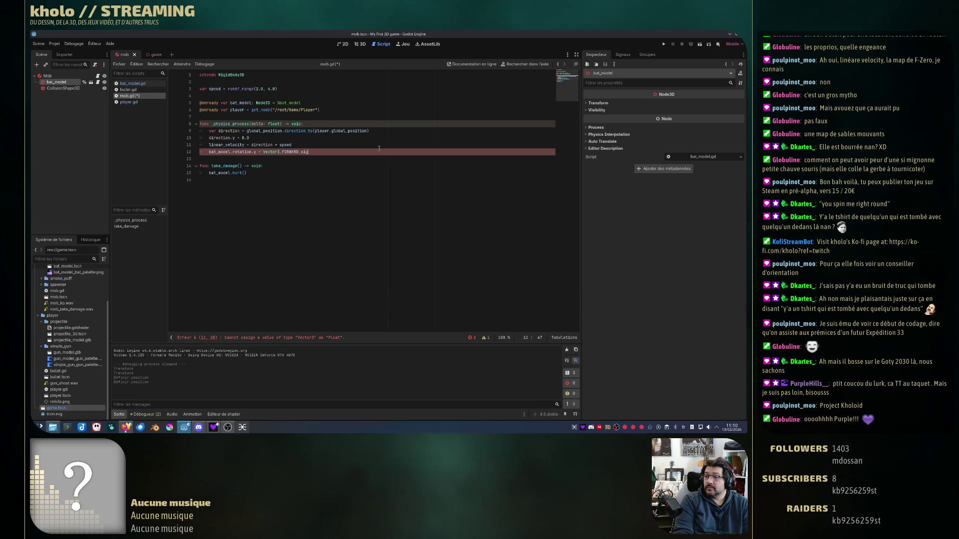
# - Complete it with .signed_angle_to(direction, Vector3.UP), save mob.gd, and view the method's reference
pyautogui.write('n')
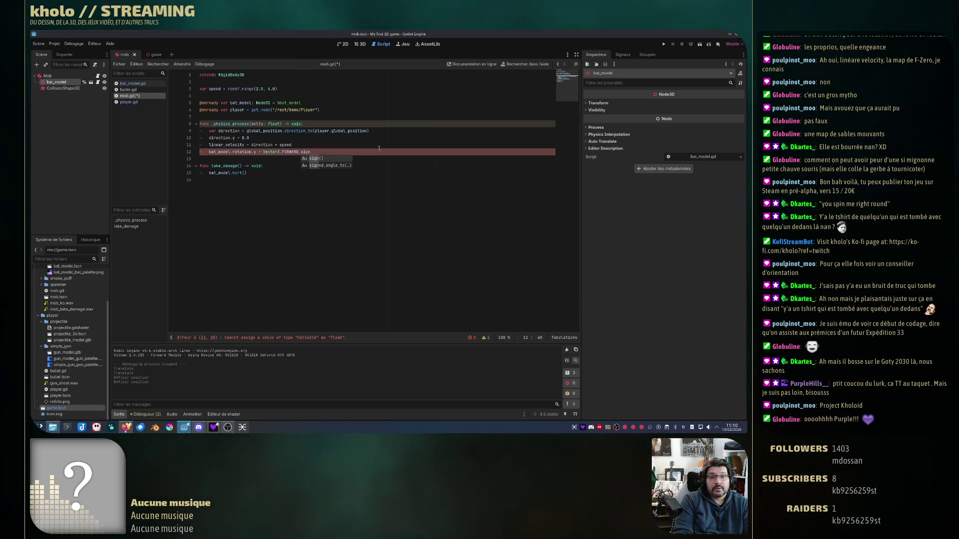
pyautogui.write('e')
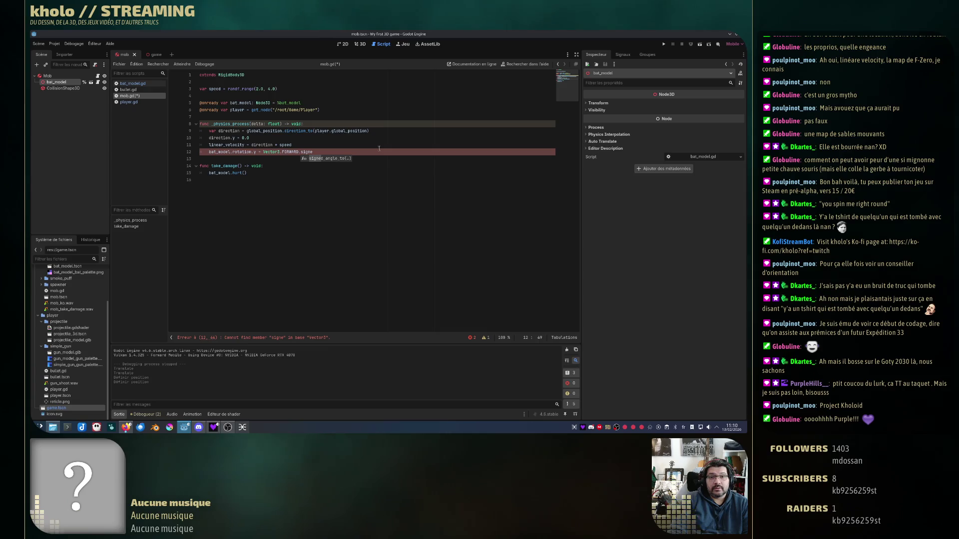
pyautogui.doubleClick(335, 158)
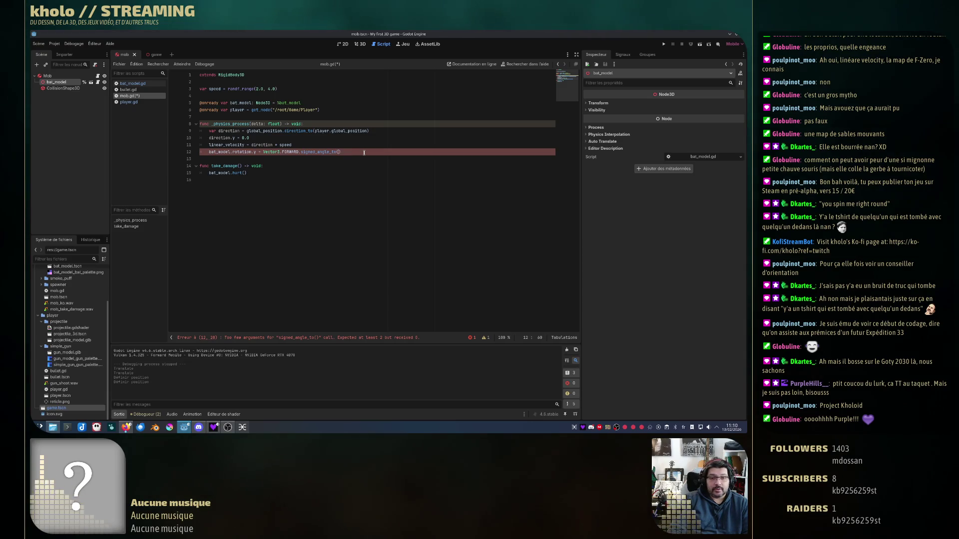
pyautogui.write(', Vec')
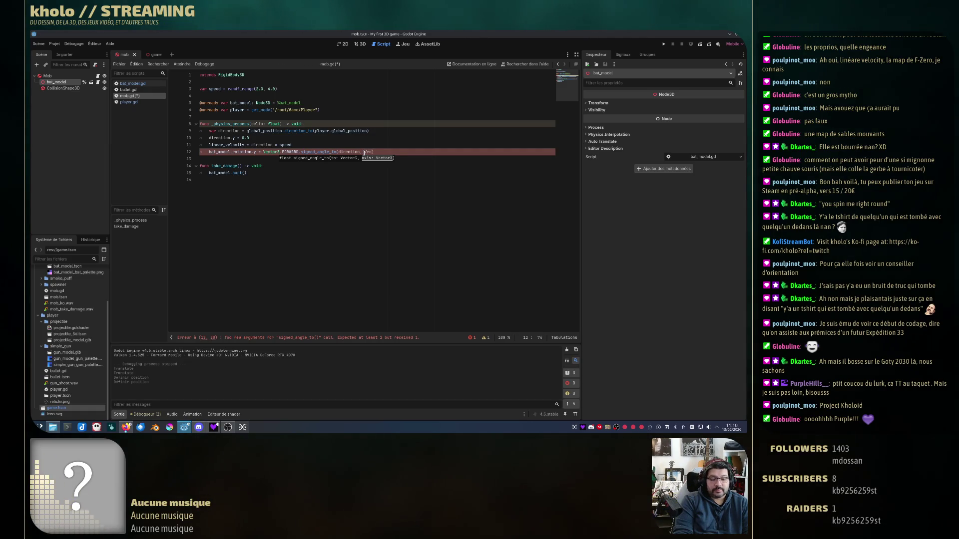
pyautogui.write('tor3')
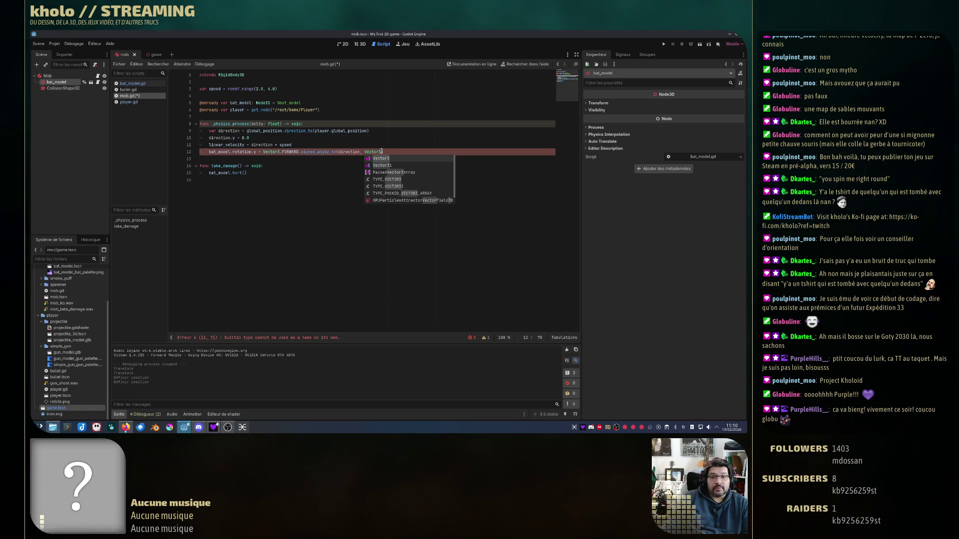
pyautogui.press('Escape')
pyautogui.write('UP')
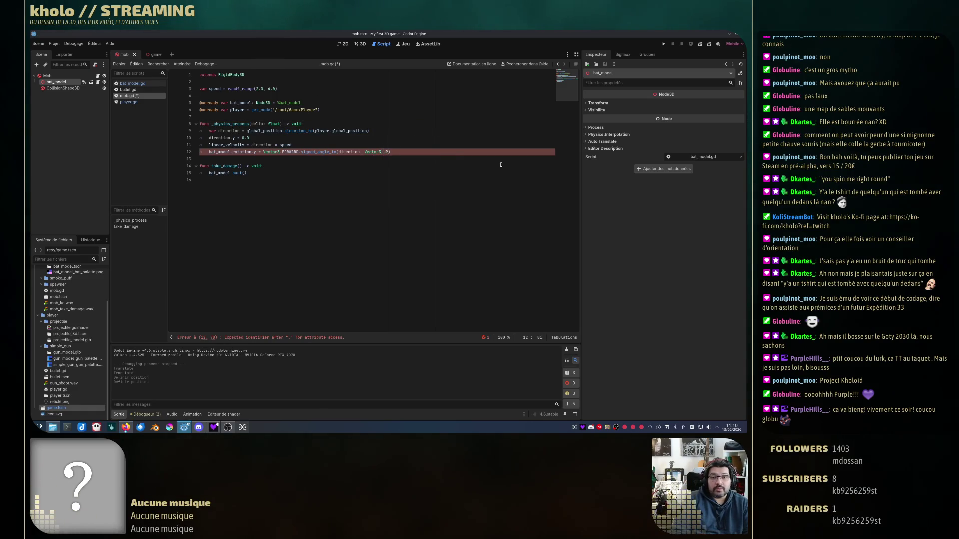
pyautogui.click(396, 182)
pyautogui.hotkey('ctrl', 's')
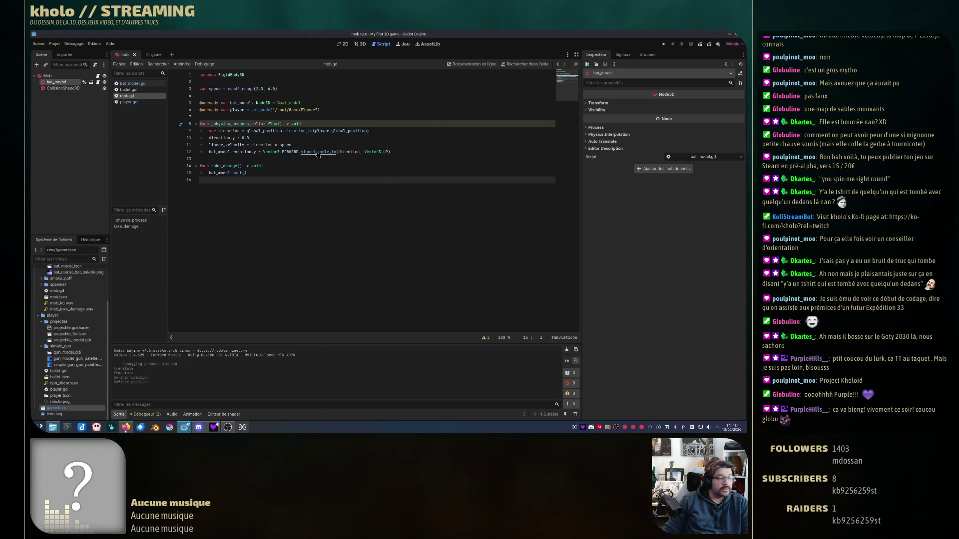
pyautogui.keyDown('ctrl'); pyautogui.click(317, 153); pyautogui.keyUp('ctrl')
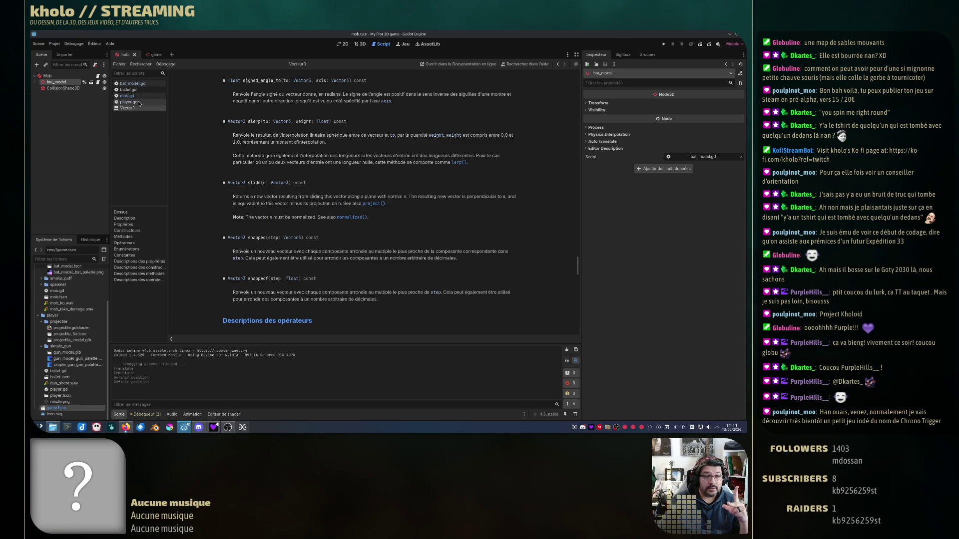
# - Return from the Vector3 documentation to the mob.gd script
pyautogui.click(133, 96)
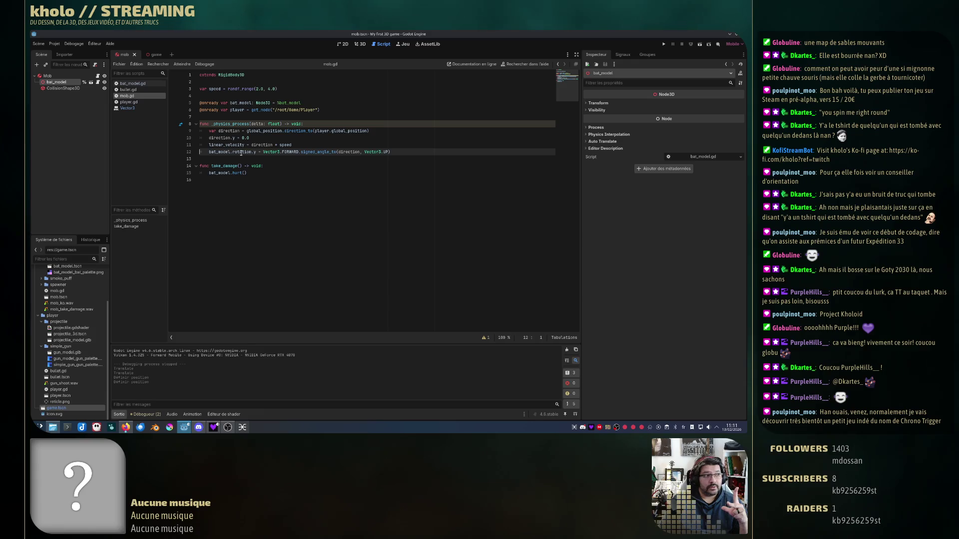
pyautogui.moveTo(242, 150)
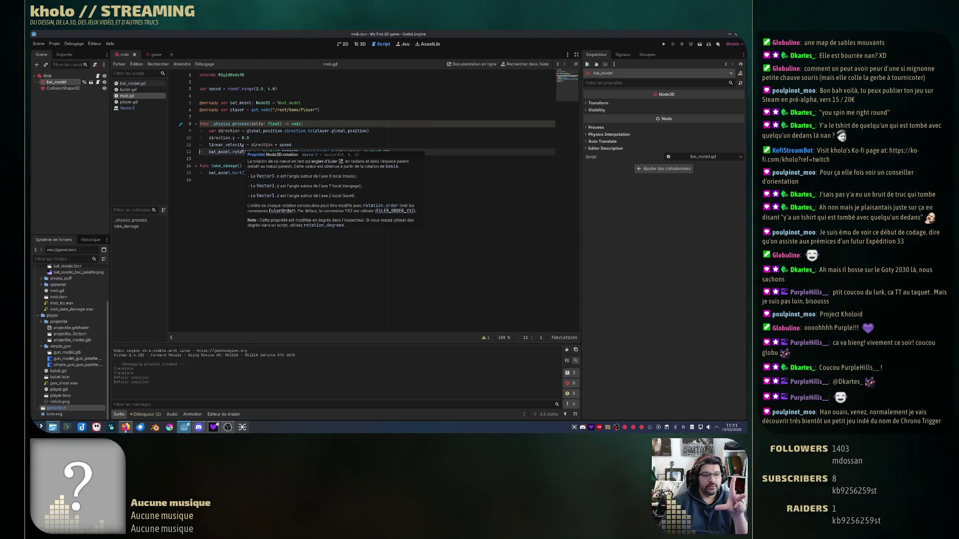
pyautogui.hotkey('ctrl', 'End')
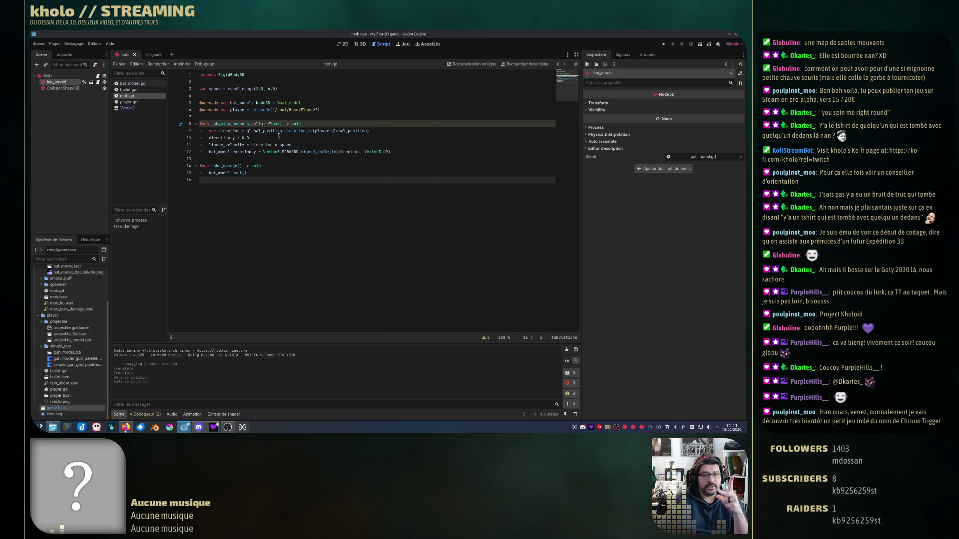
pyautogui.doubleClick(270, 151)
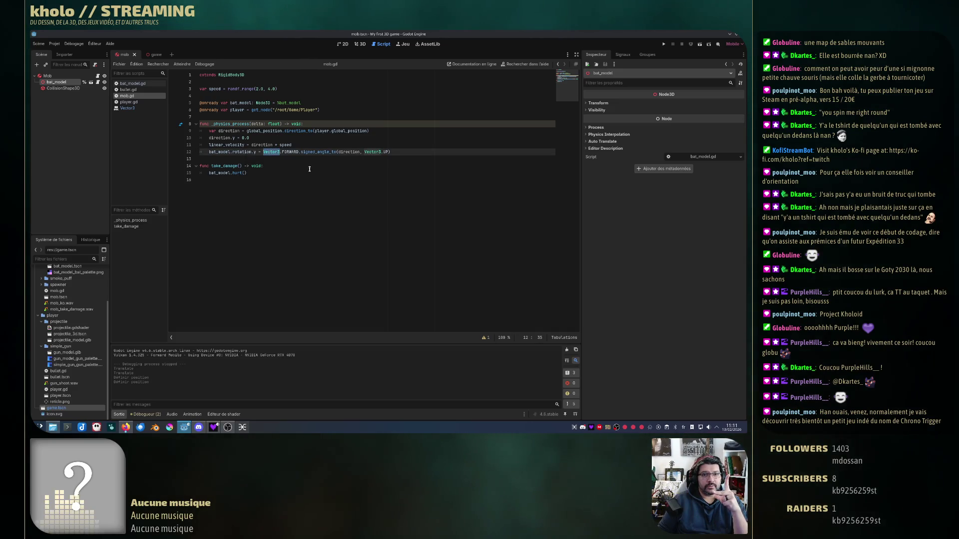
pyautogui.moveTo(293, 149)
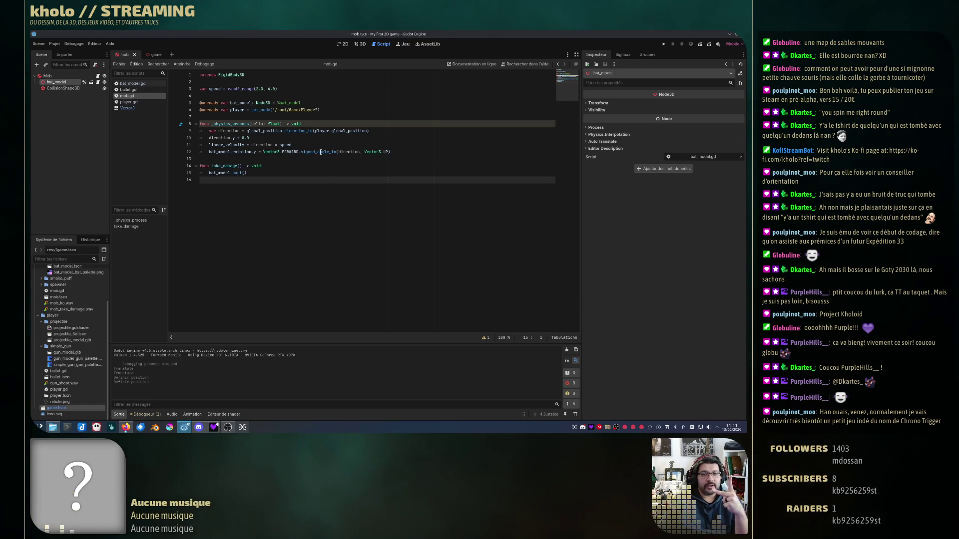
pyautogui.click(355, 152)
pyautogui.moveTo(247, 131)
pyautogui.mouseDown()
pyautogui.moveTo(235, 131)
pyautogui.moveTo(276, 134)
pyautogui.mouseUp()
pyautogui.click(350, 130)
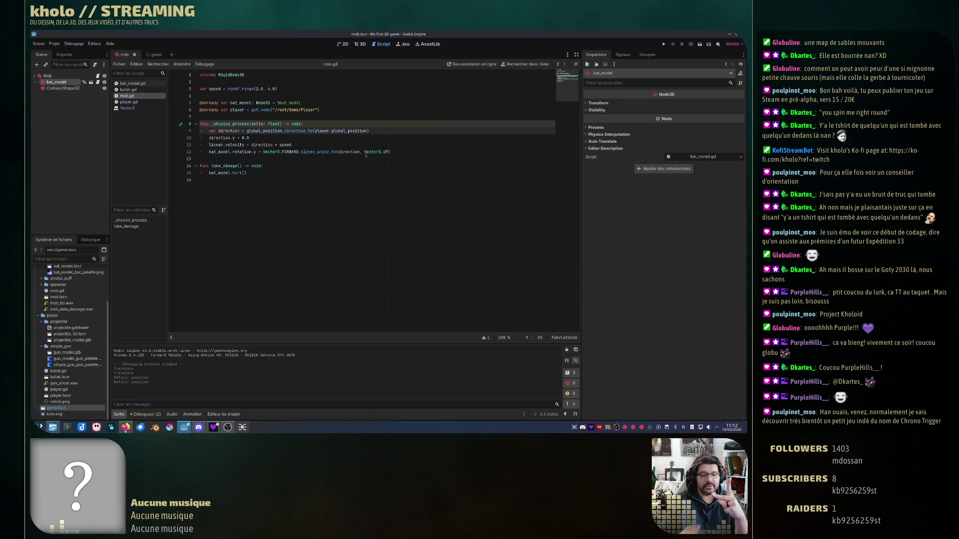
pyautogui.moveTo(366, 155)
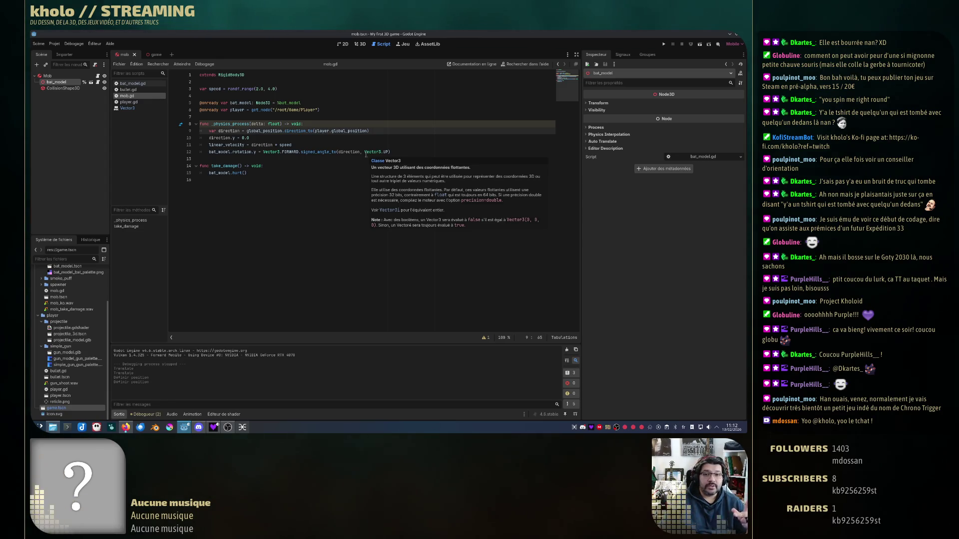
pyautogui.moveTo(365, 152); pyautogui.dragTo(387, 152)
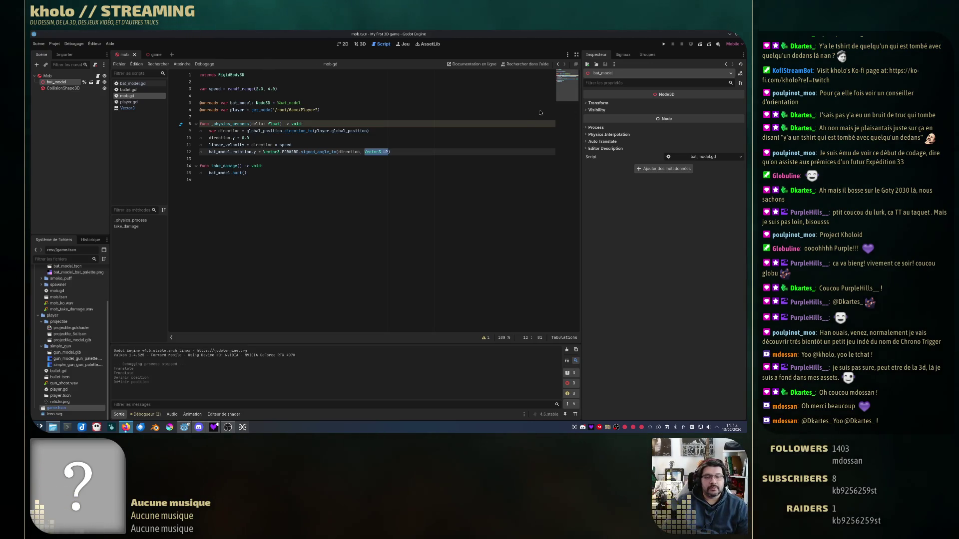
# - Move the caret to the end of the rotation line and run the project to test bat rotation
pyautogui.press('End')
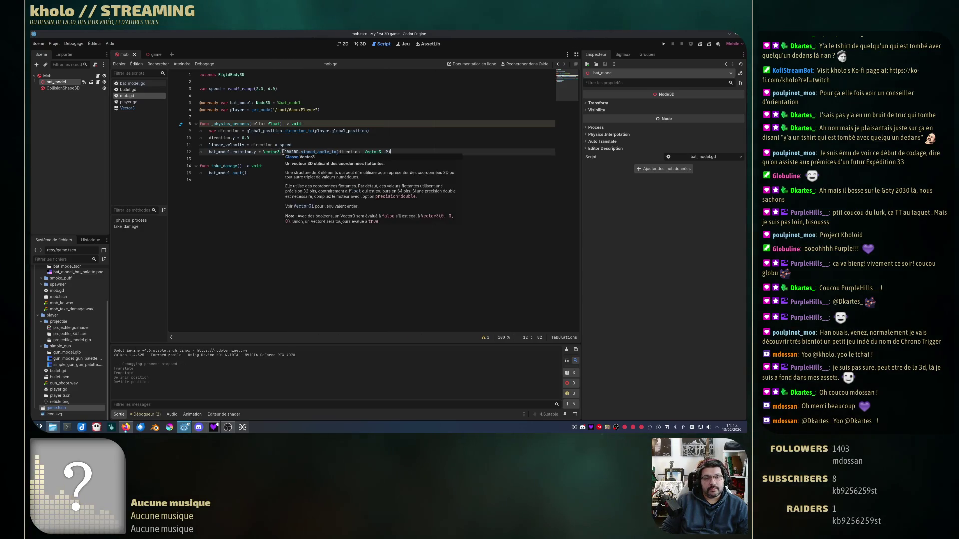
pyautogui.click(279, 151)
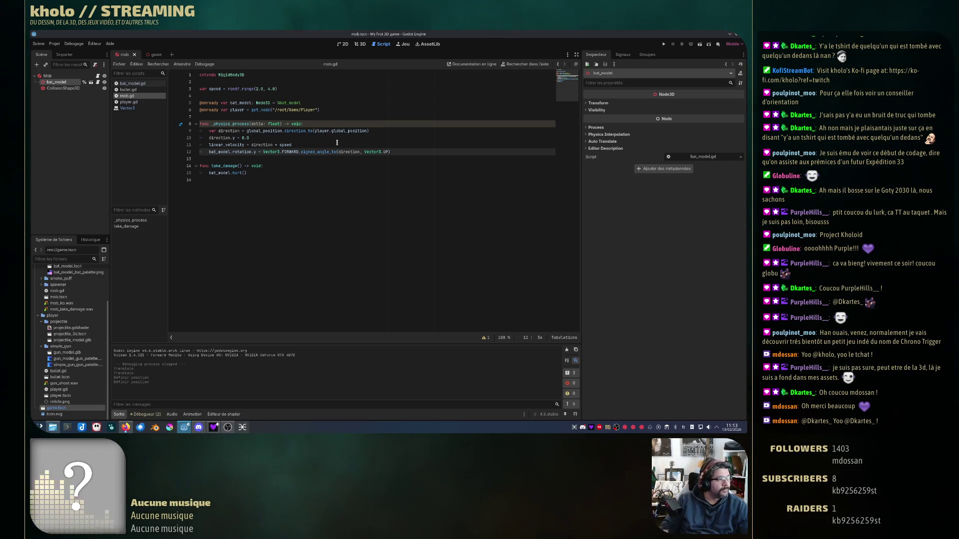
pyautogui.press('End')
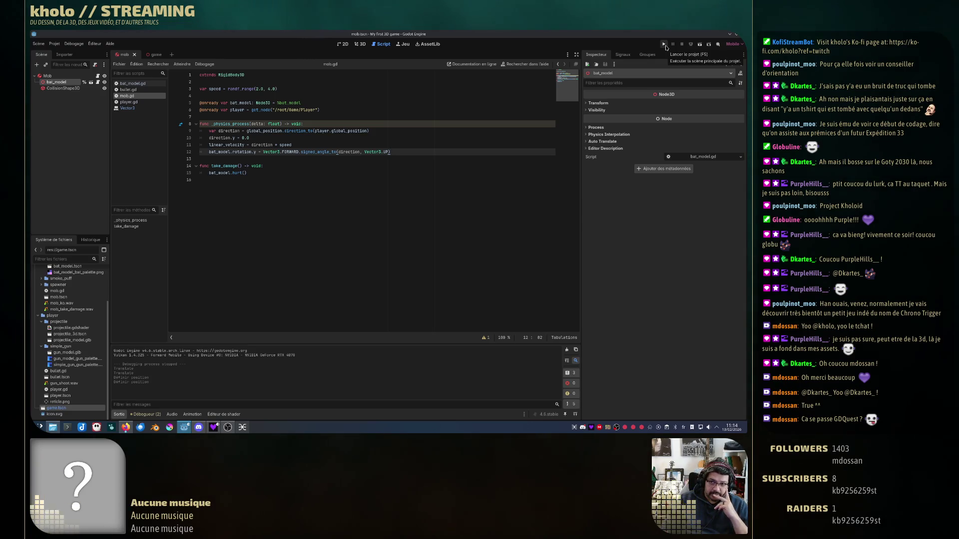
pyautogui.click(664, 44)
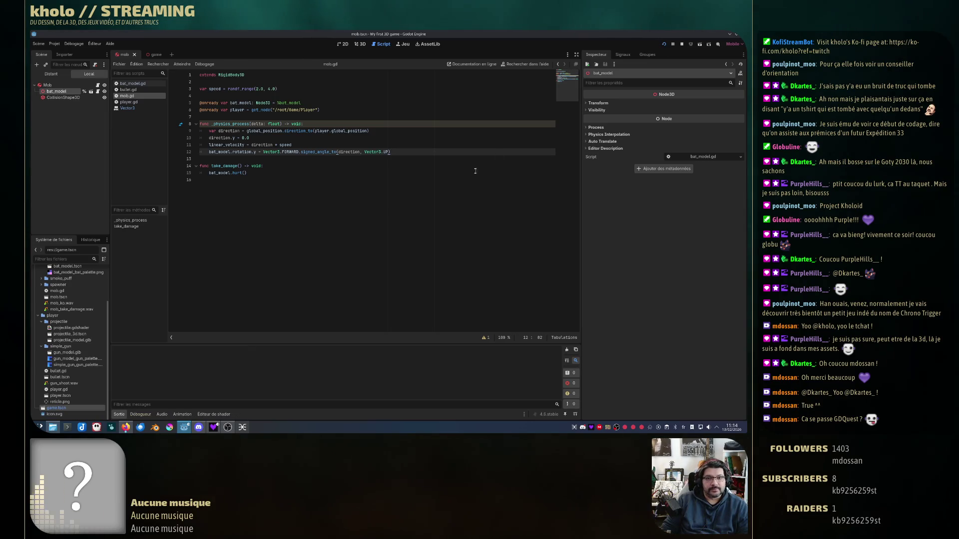
# - Shoot the bat flying toward the player, then free the mouse and close the game window
pyautogui.moveTo(389, 226)
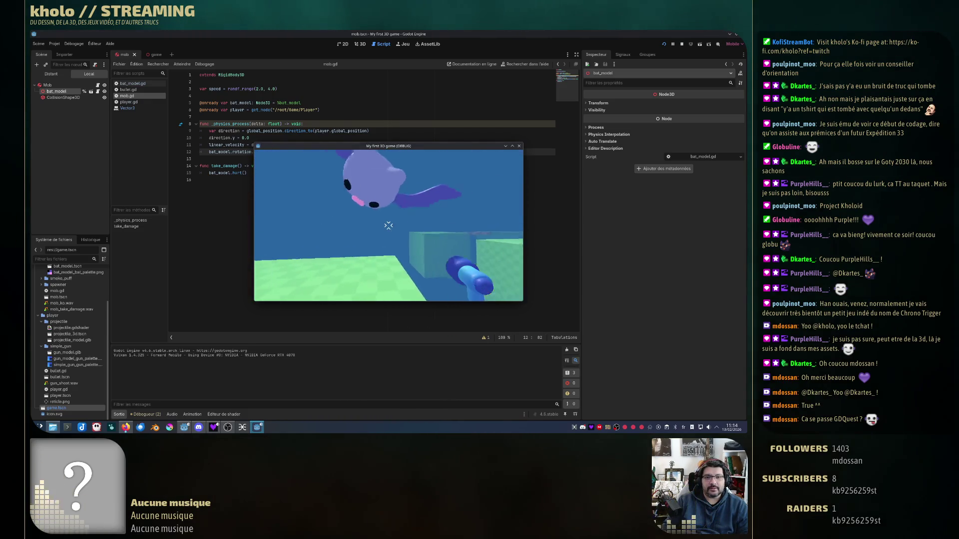
pyautogui.click(388, 225)
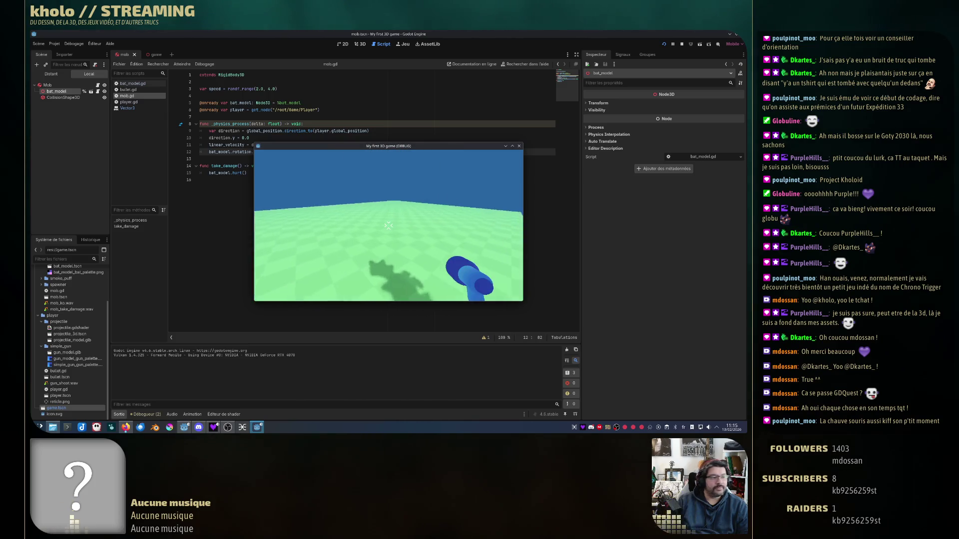
pyautogui.press('Escape')
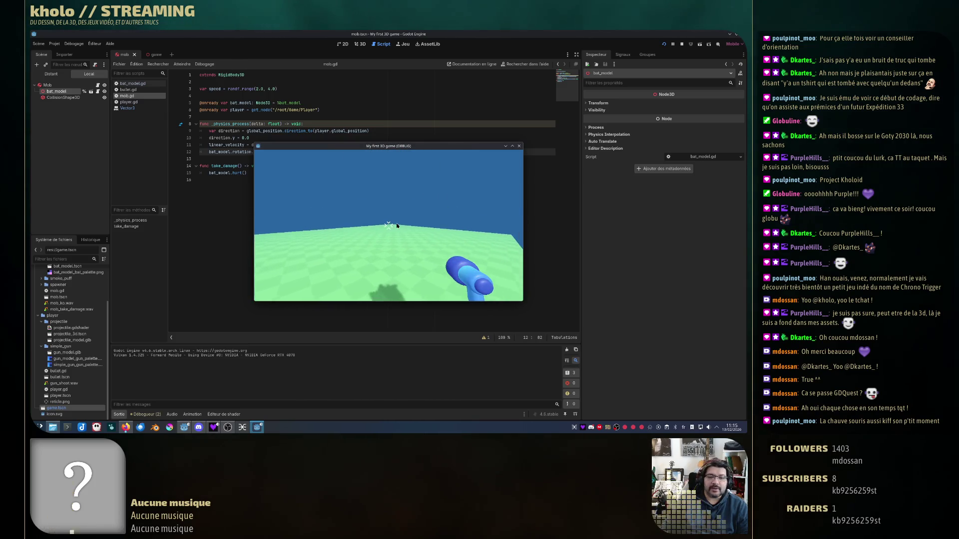
pyautogui.click(519, 146)
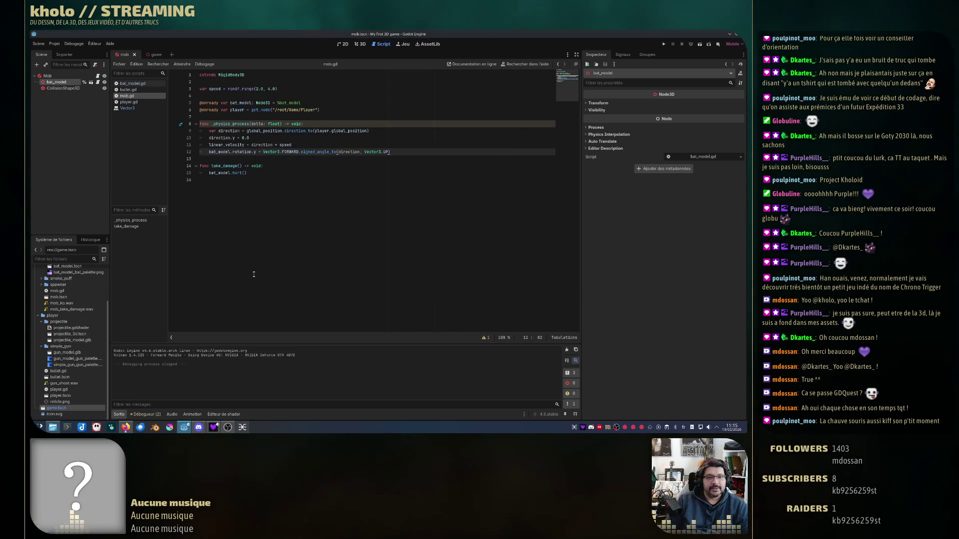
# - Inspect bat_model and the Mob node, then pause the tutorial at 07:52 on the signed_angle_to line
pyautogui.doubleClick(227, 152)
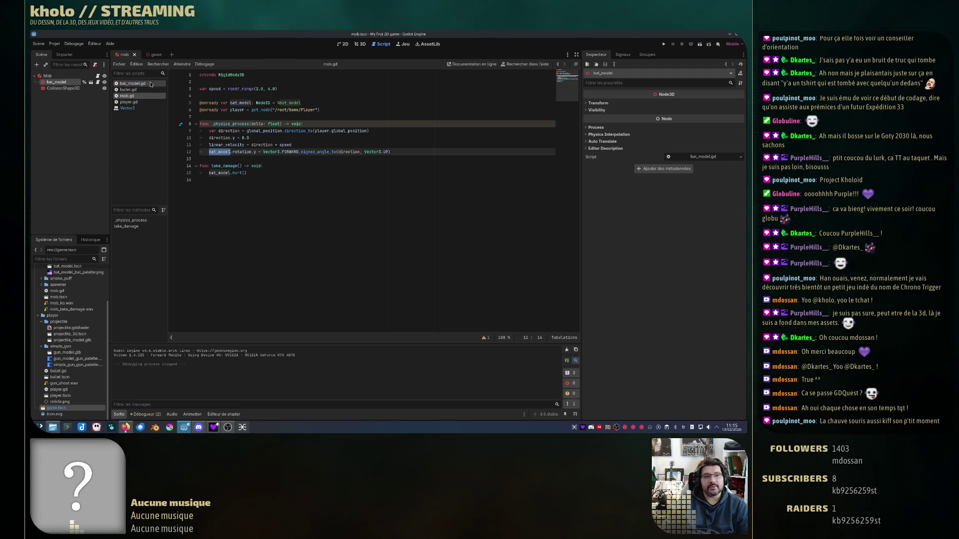
pyautogui.click(48, 76)
pyautogui.click(52, 78)
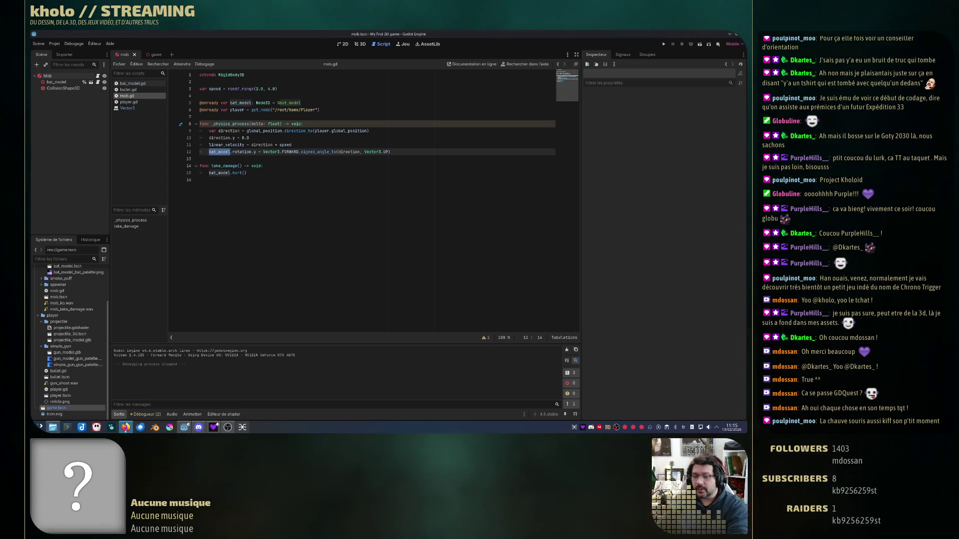
pyautogui.press('space')
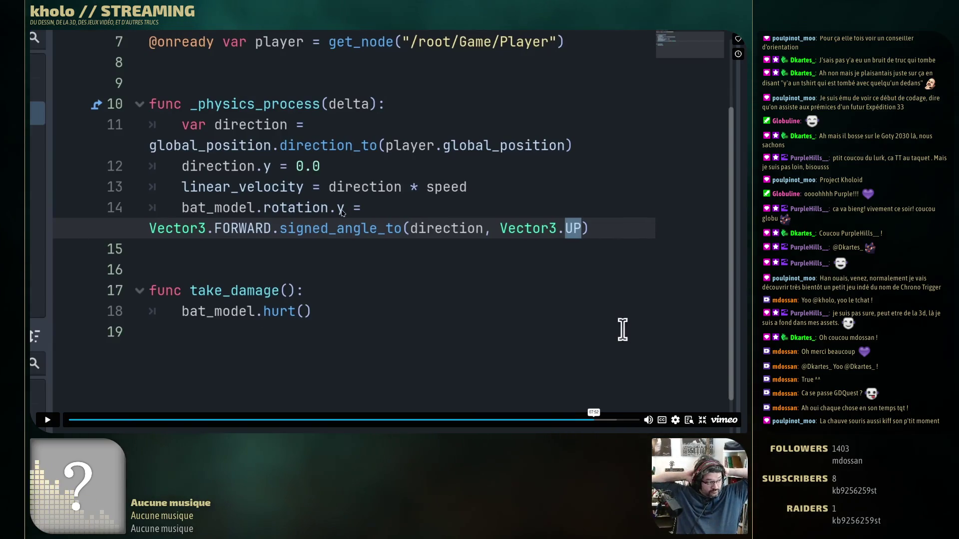